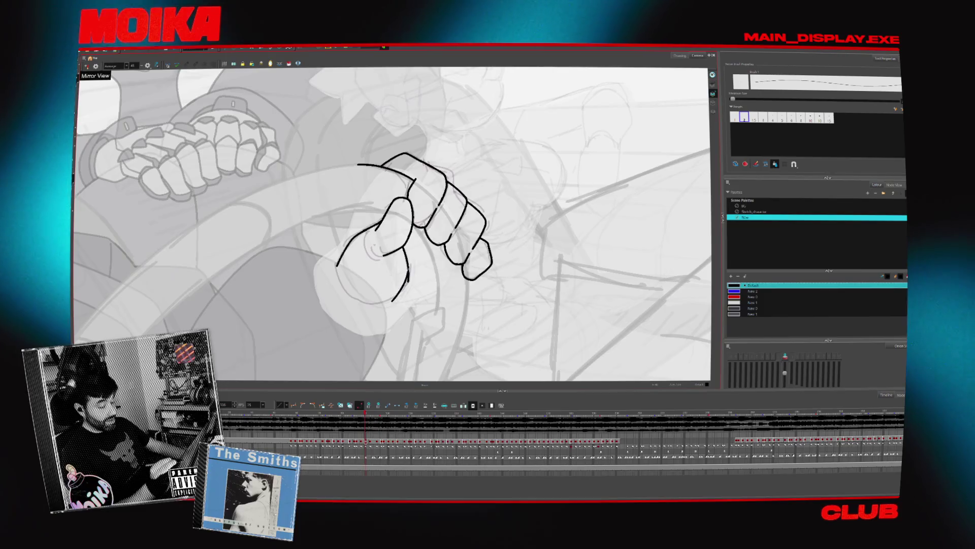
Magnify the area around the hand's thumb stroke and clear the stroke selection.
click(406, 267)
key(alt+z)
click(407, 282)
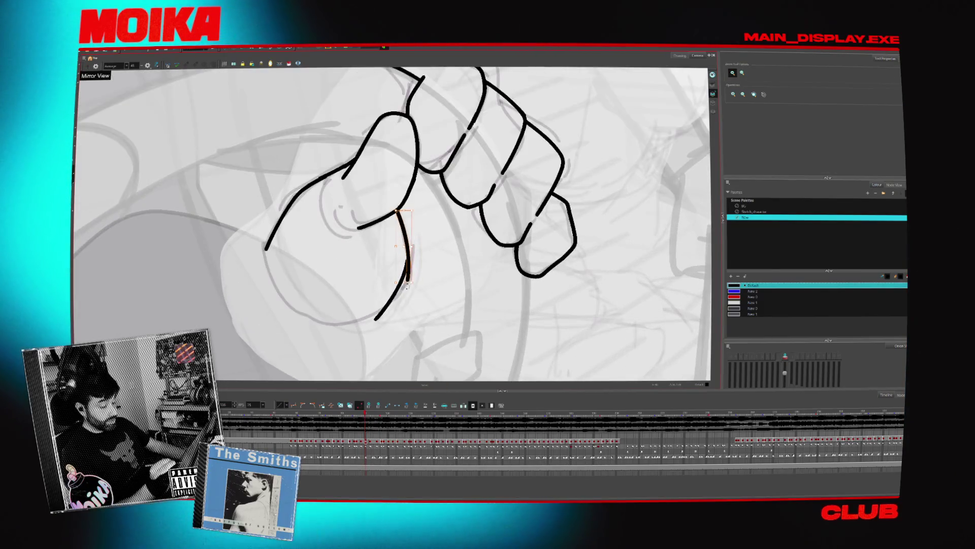
key(alt+s)
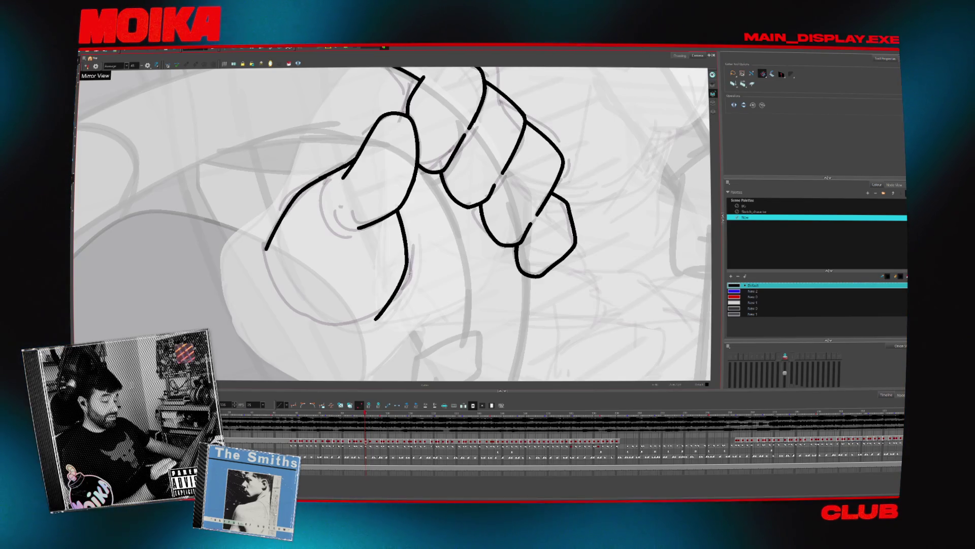
Step ahead through the later hand drawings on the ink layer.
key(period)
key(alt+b)
key(period)
key(period)
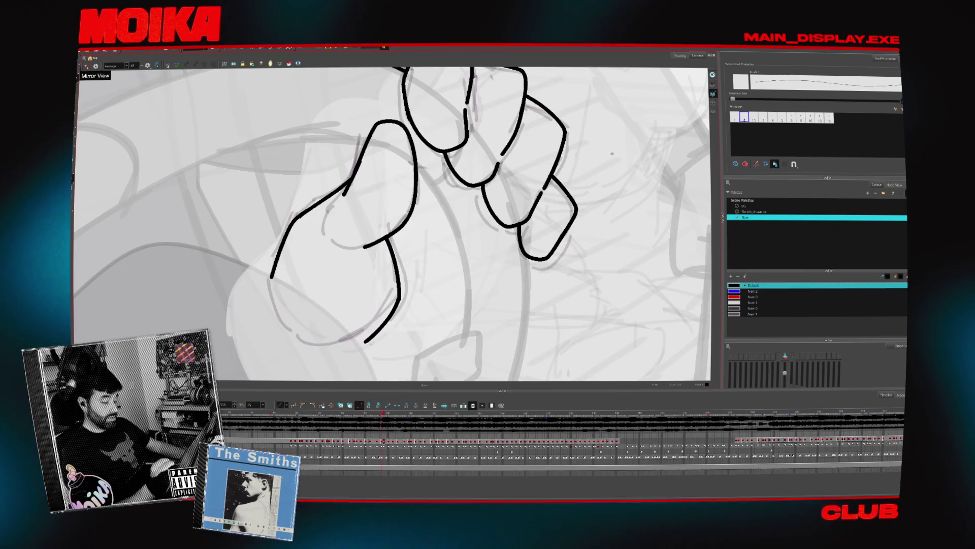
key(period)
key(period)
key(period)
key(alt+z)
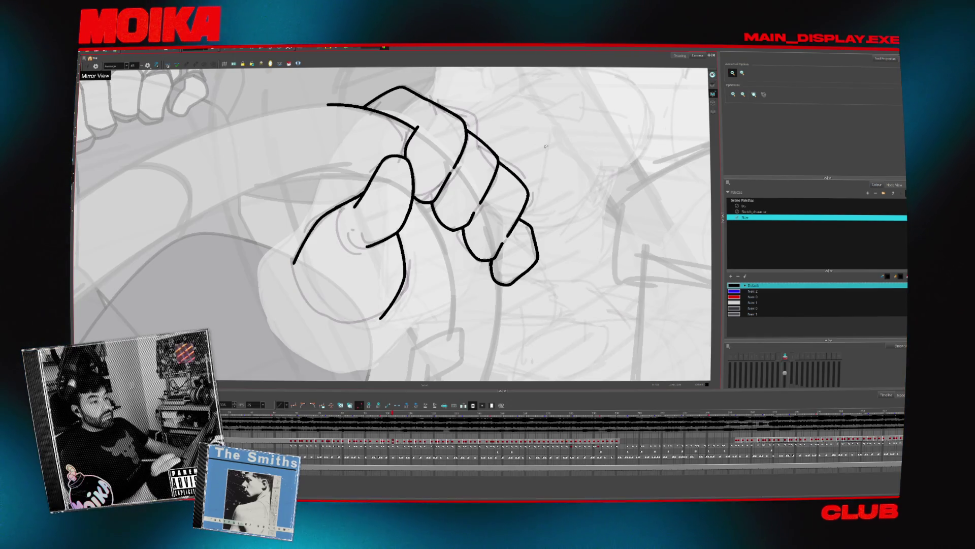
Zoom in to redraw the fist's finger and knuckle strokes, then zoom back out to review.
key(2)
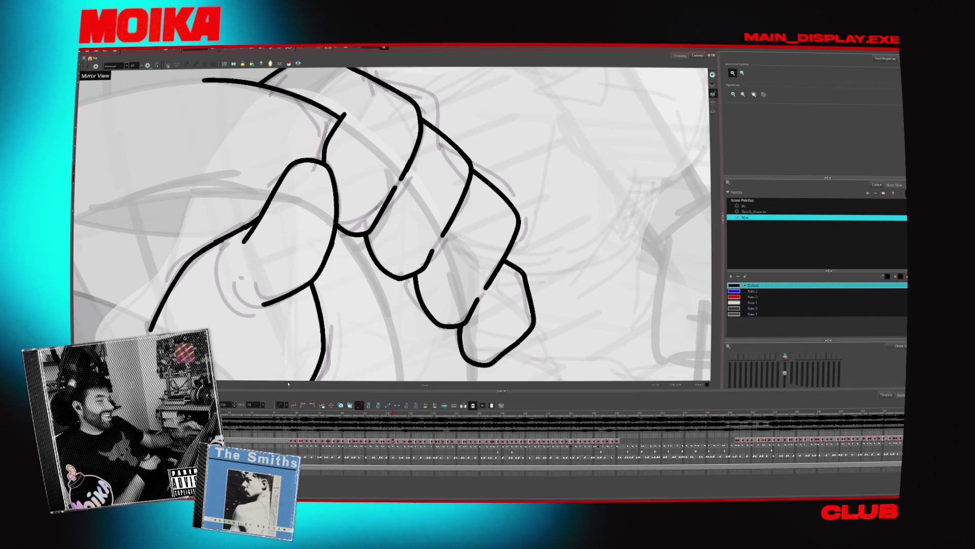
scroll(288, 383, down, 5)
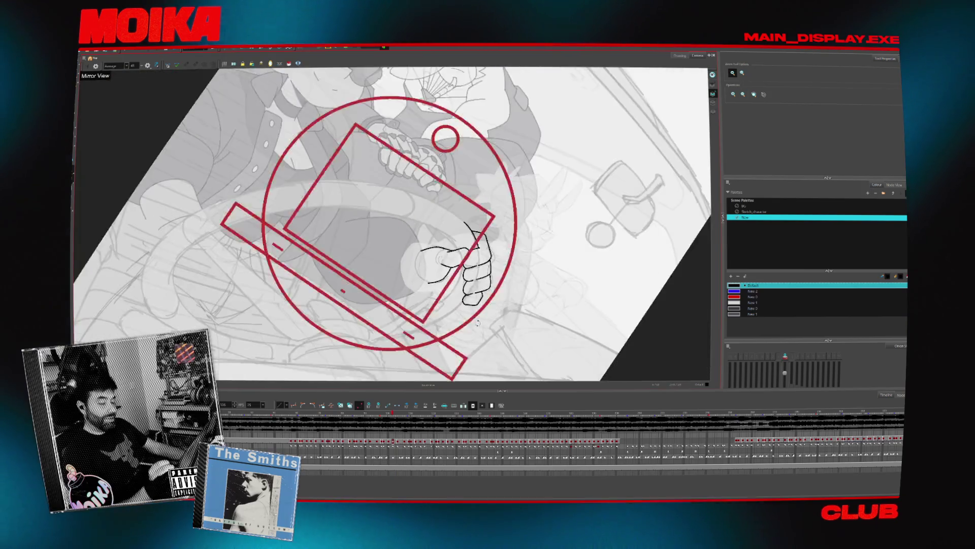
Zoom closely on the fist's knuckles and erase a short stretch of the knuckle line.
key(4)
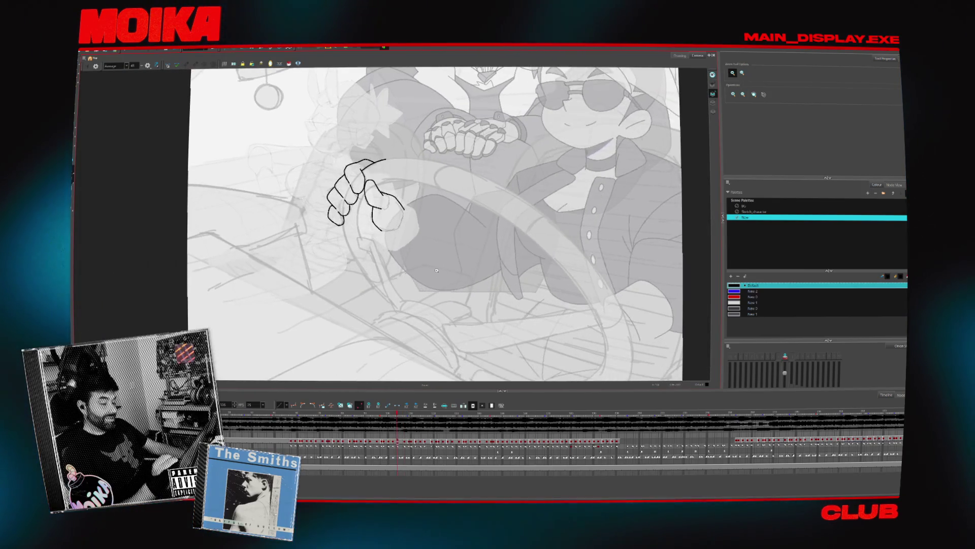
click(391, 209)
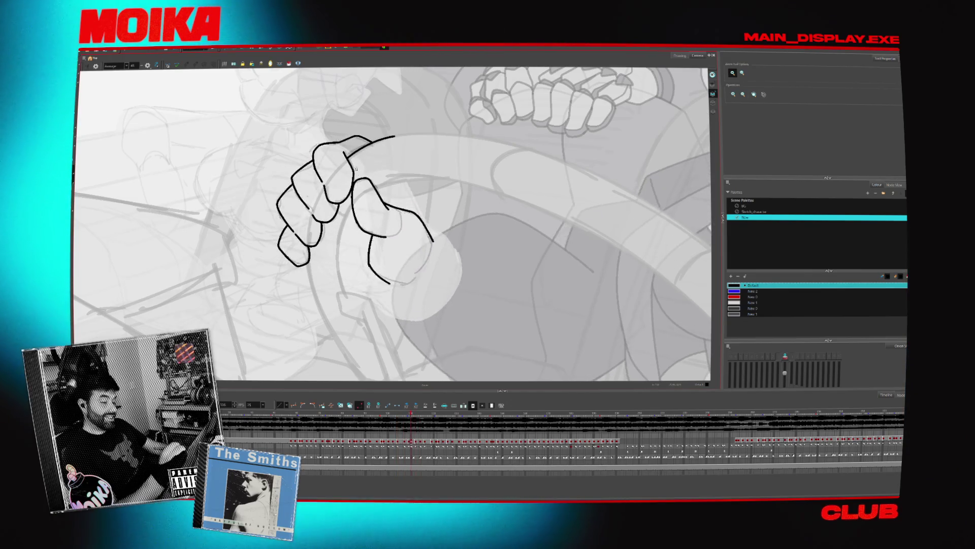
click(354, 173)
key(alt+b)
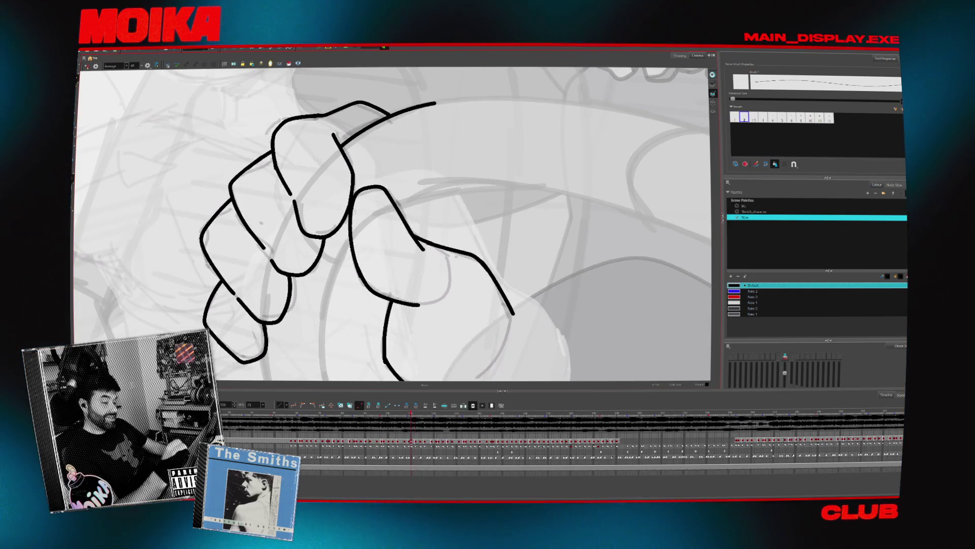
drag(351, 175, 354, 205)
Mirror the view, re-zoom on the hand, and erase the stray line across the thumb top.
key(4)
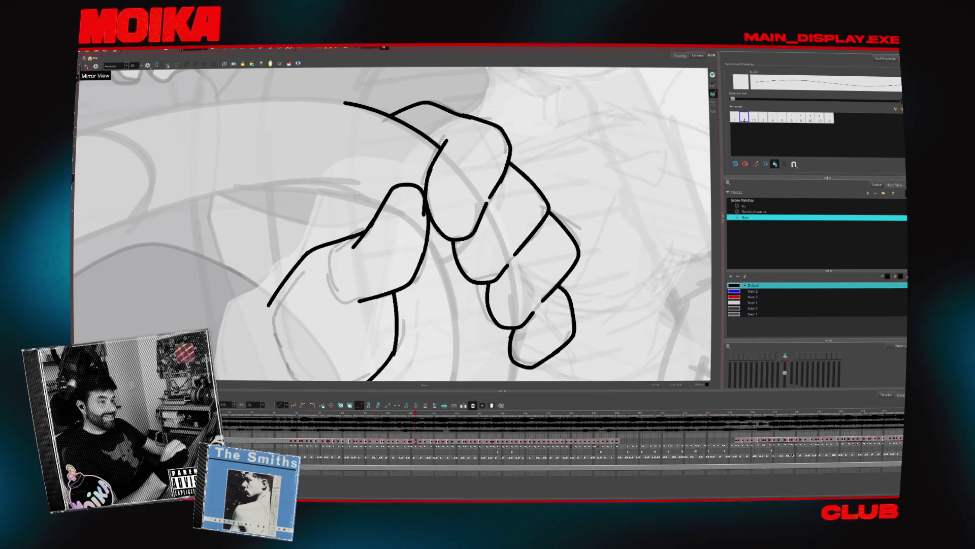
key(alt+z)
alt+click(442, 292)
alt+click(442, 292)
scroll(442, 292, down, 3)
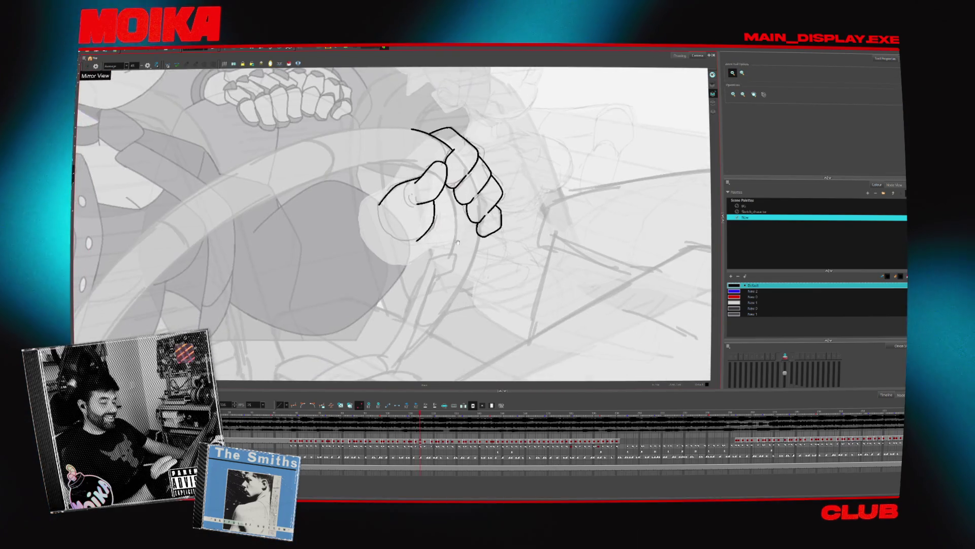
click(450, 162)
key(alt+b)
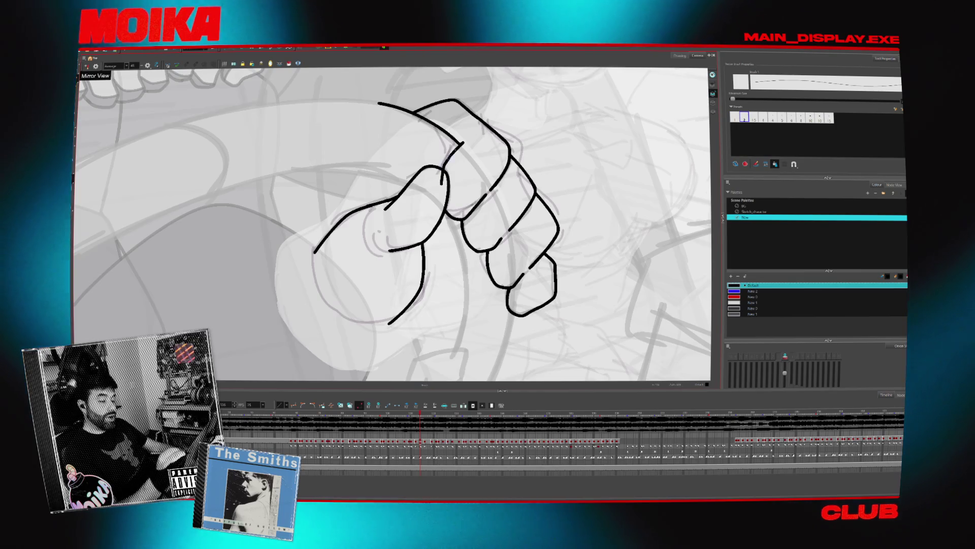
drag(450, 160, 442, 178)
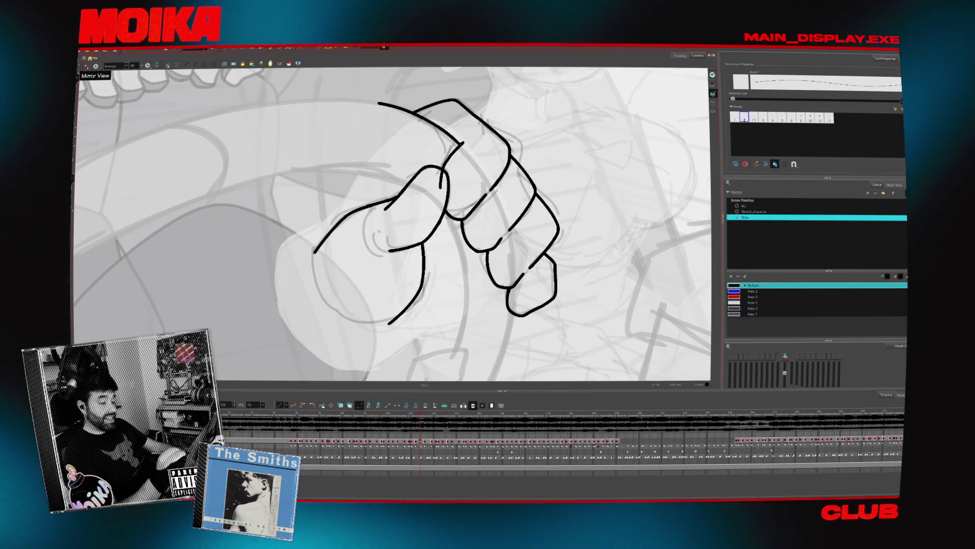
Zoom back out and turn Mirror View off to see the whole frame.
key(alt+z)
scroll(467, 296, down, 3)
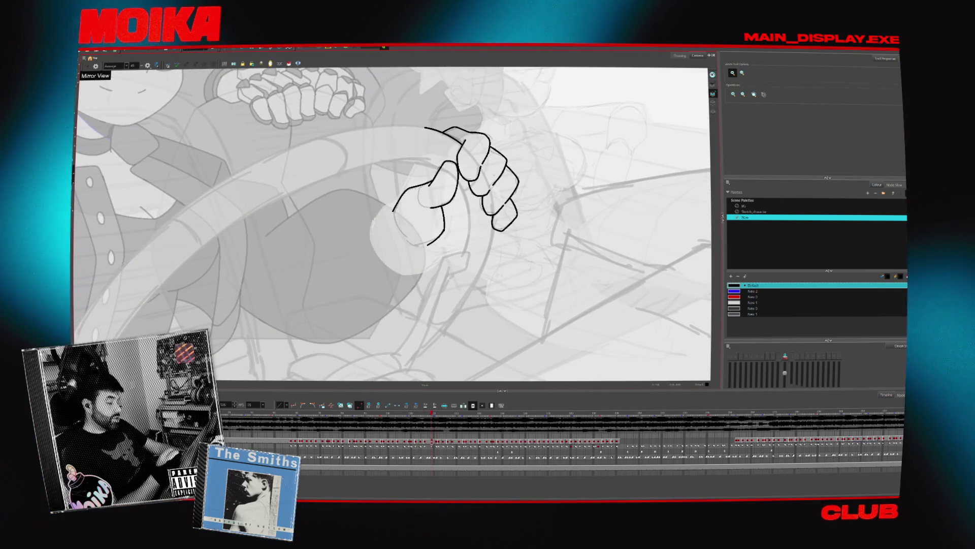
key(shift+m)
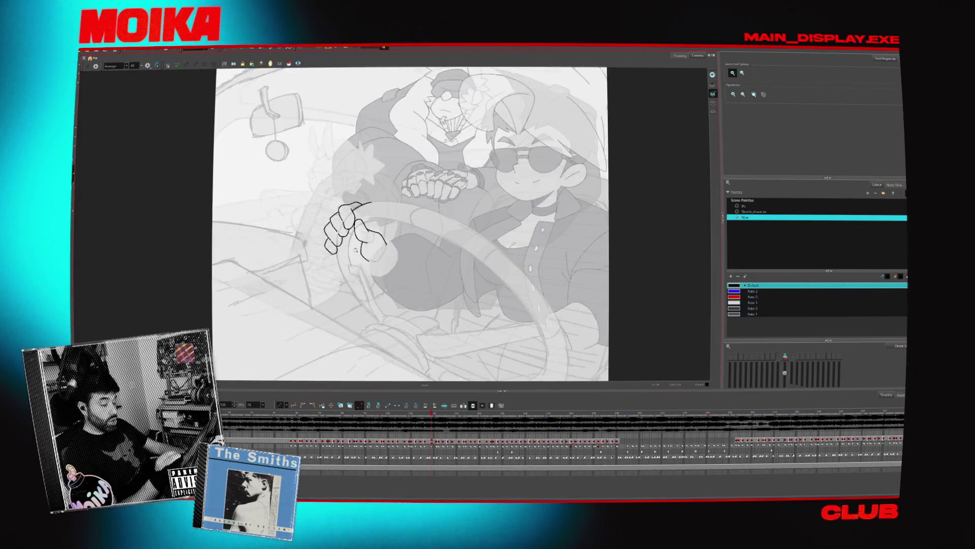
Mirror the view and zoom in closely on the hand sketch.
key(shift+m)
click(356, 250)
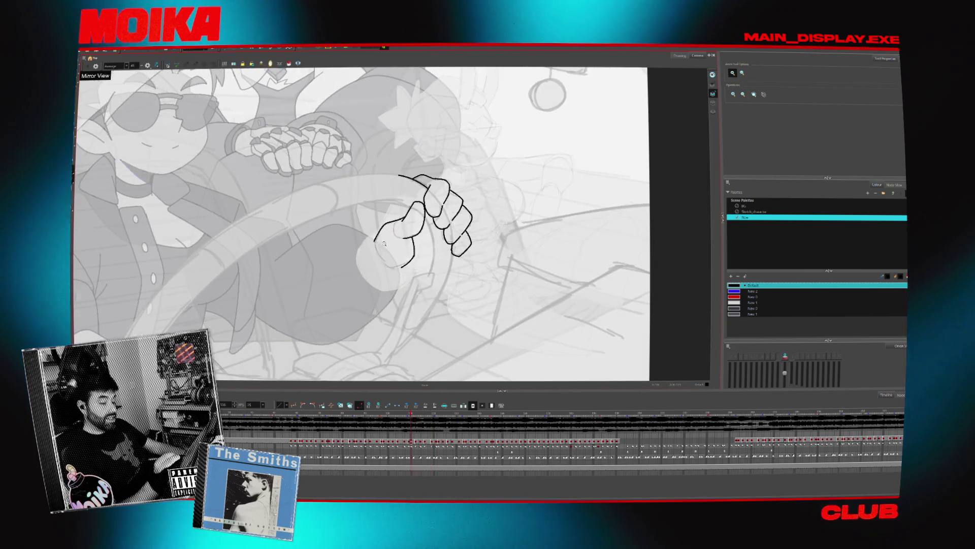
click(384, 244)
key(alt+b)
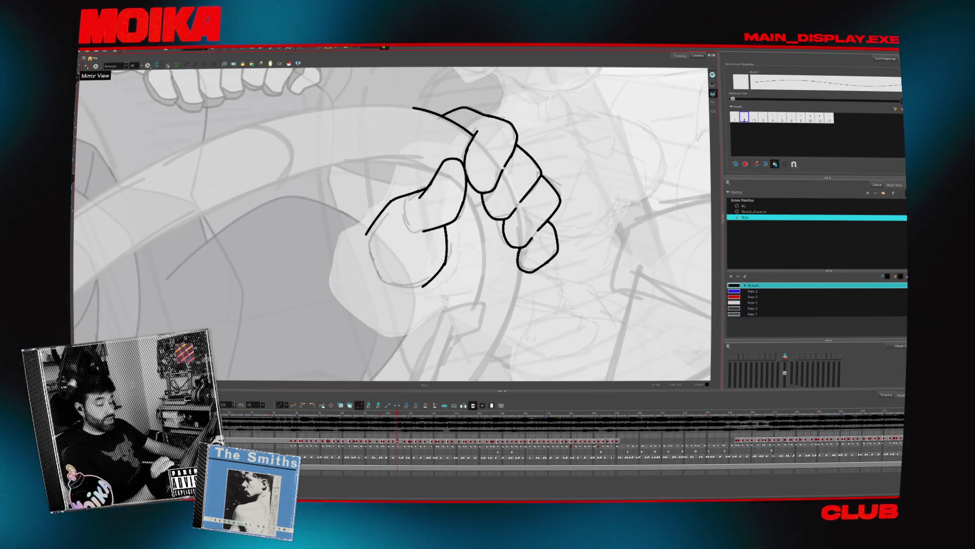
scroll(447, 299, up, 2)
key(alt+z)
scroll(413, 193, down, 4)
scroll(413, 193, up, 4)
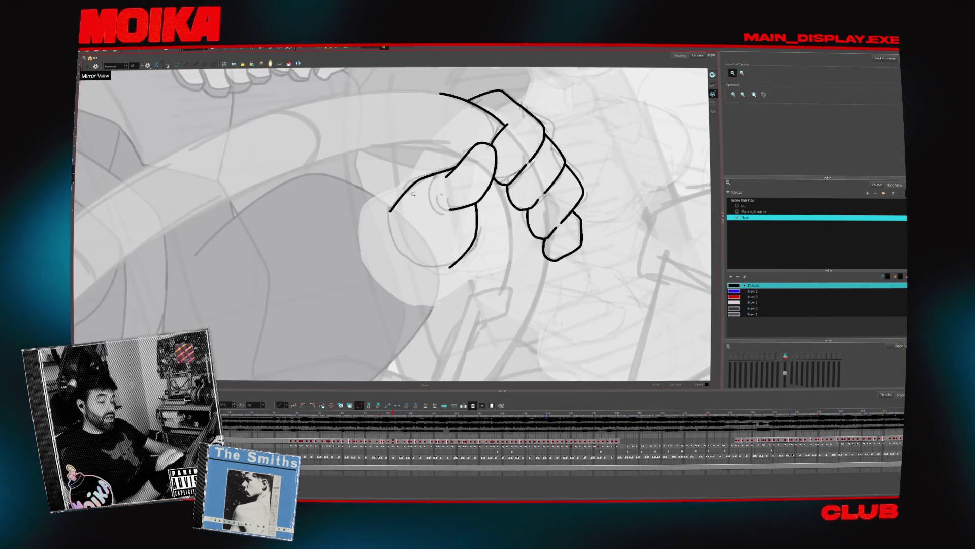
scroll(413, 194, down, 3)
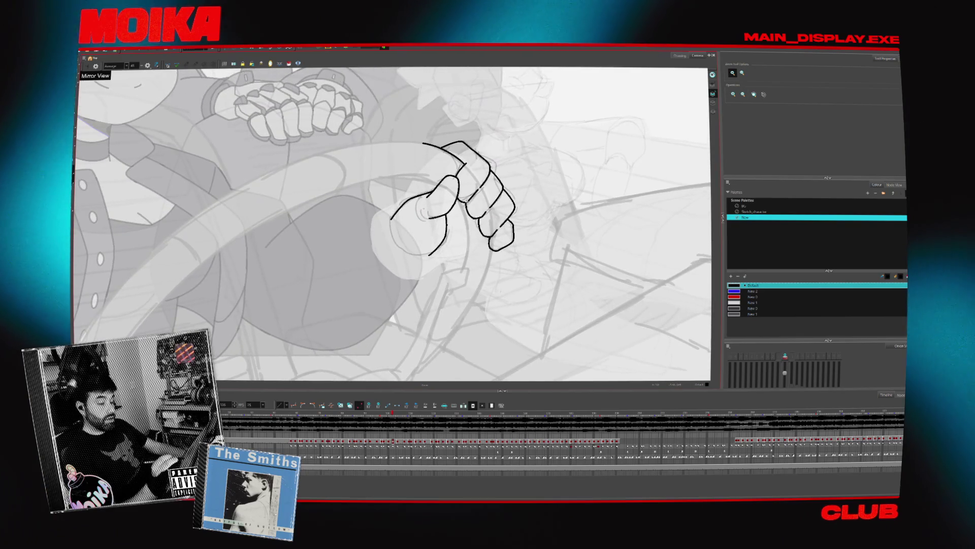
Toggle Mirror View off and on again while zooming back in on the hand.
key(4)
key(alt+b)
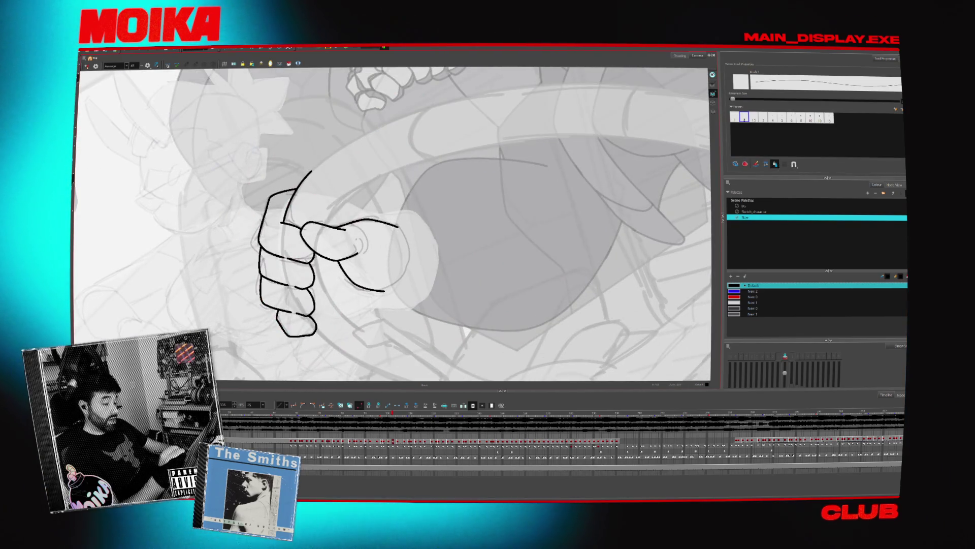
key(4)
key(alt+z)
scroll(399, 315, down, 3)
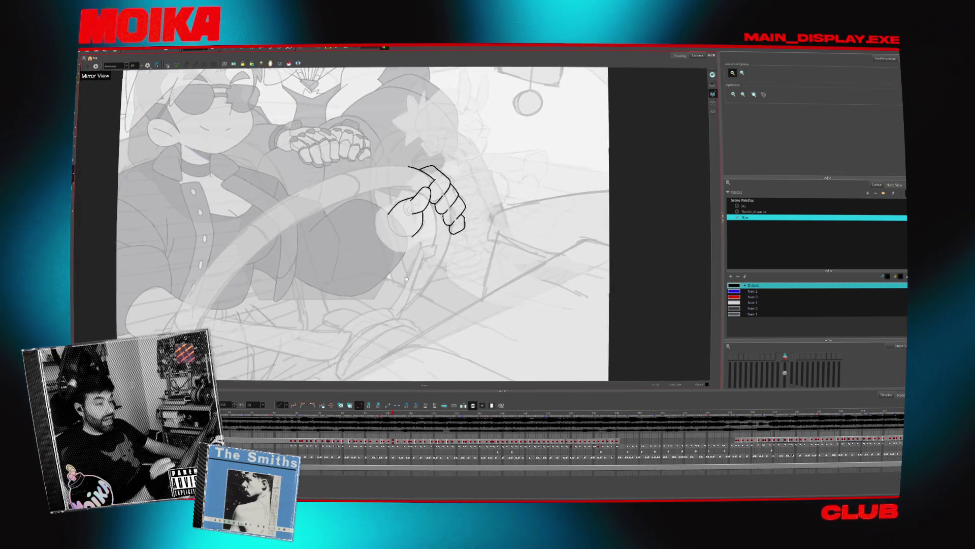
key(2)
key(alt+b)
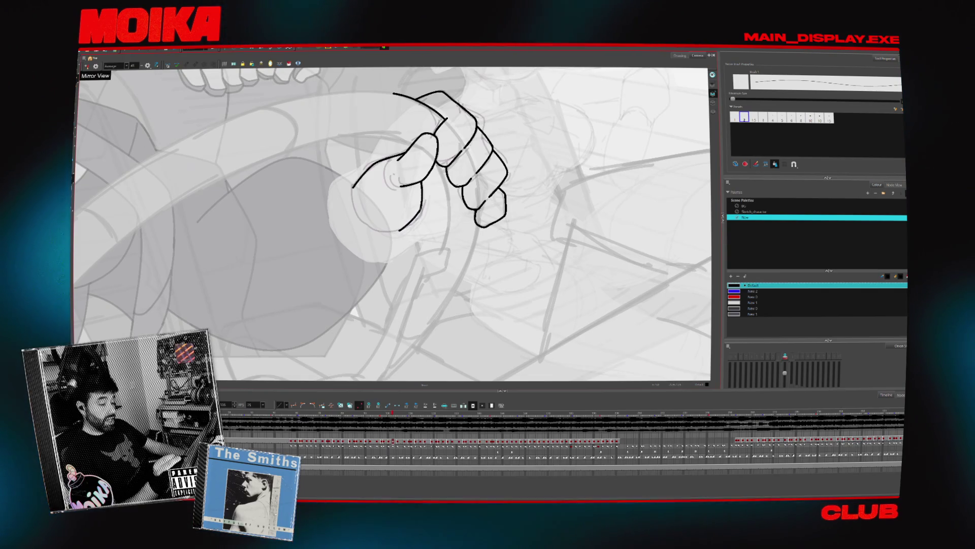
Step back and forth through the successive hand drawings.
key(period)
key(period)
key(period)
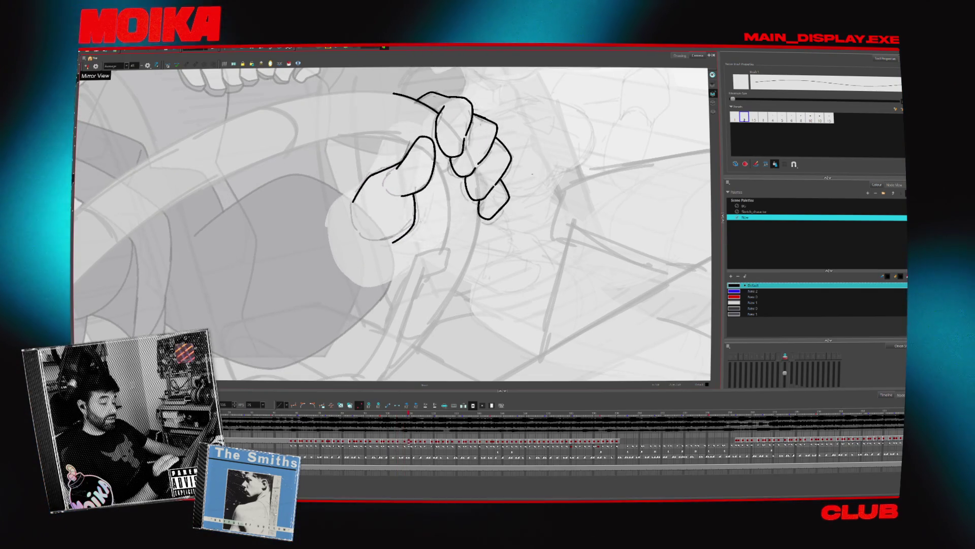
key(comma)
key(comma)
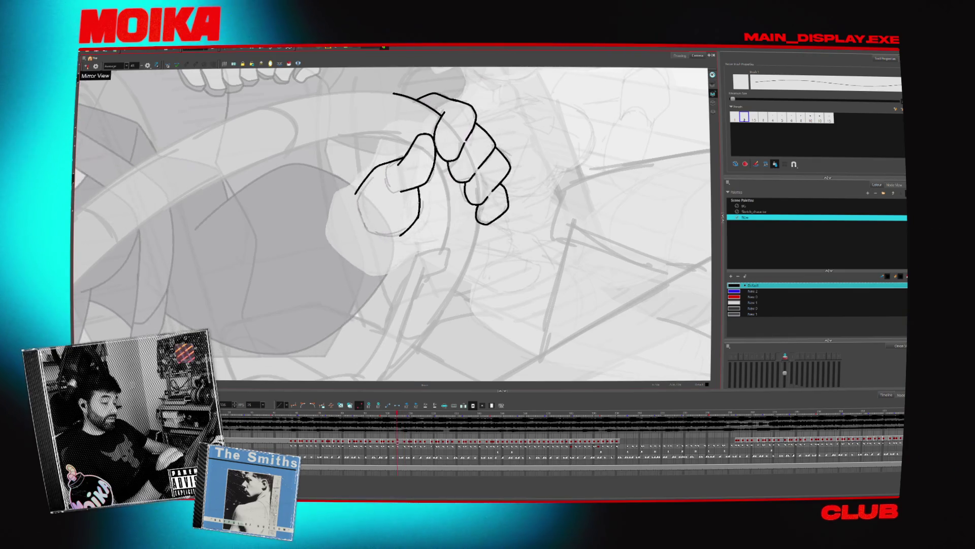
key(period)
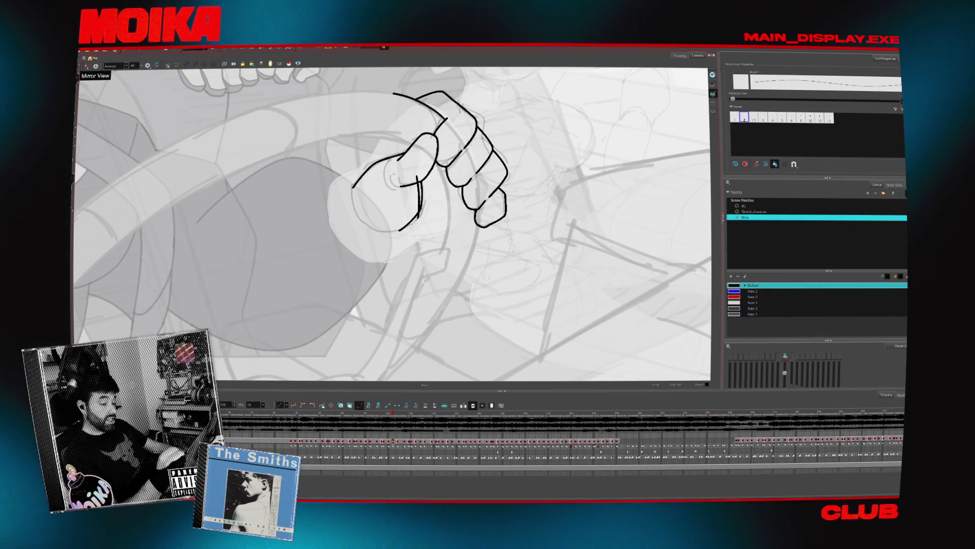
key(alt+s)
key(period)
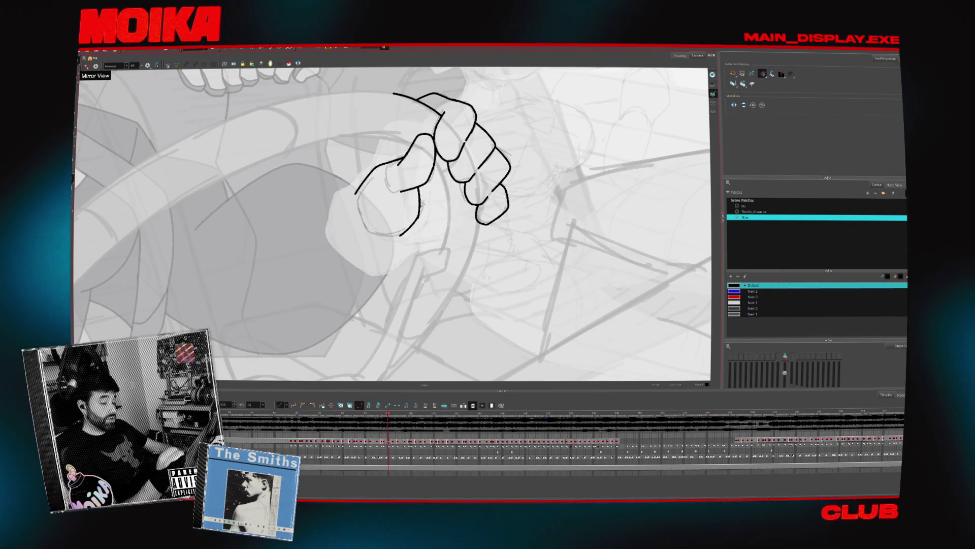
key(alt+b)
key(period)
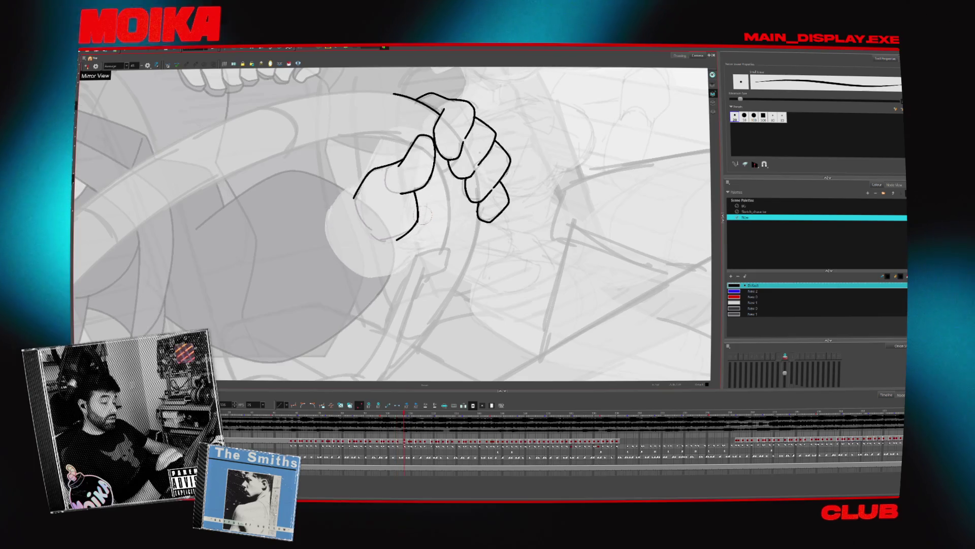
key(alt+slash)
key(period)
key(period)
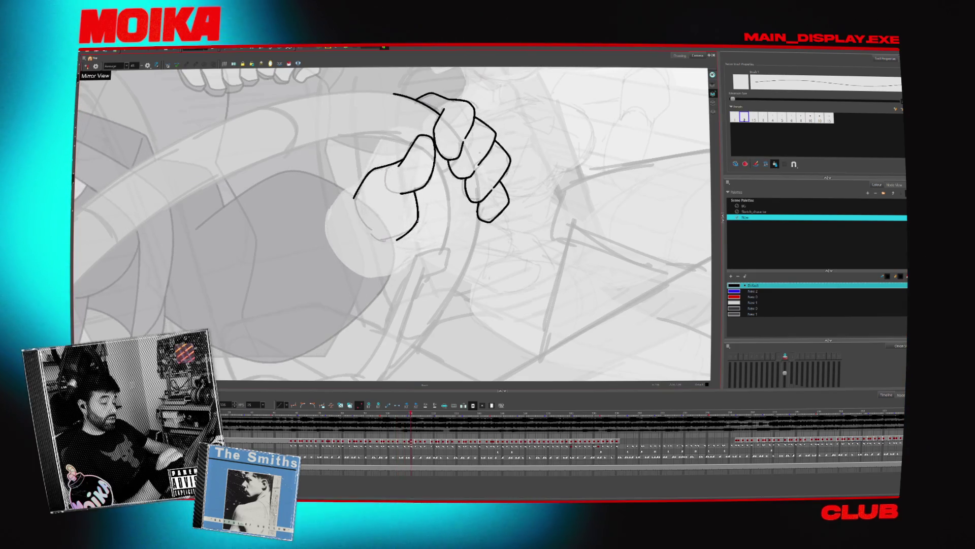
key(period)
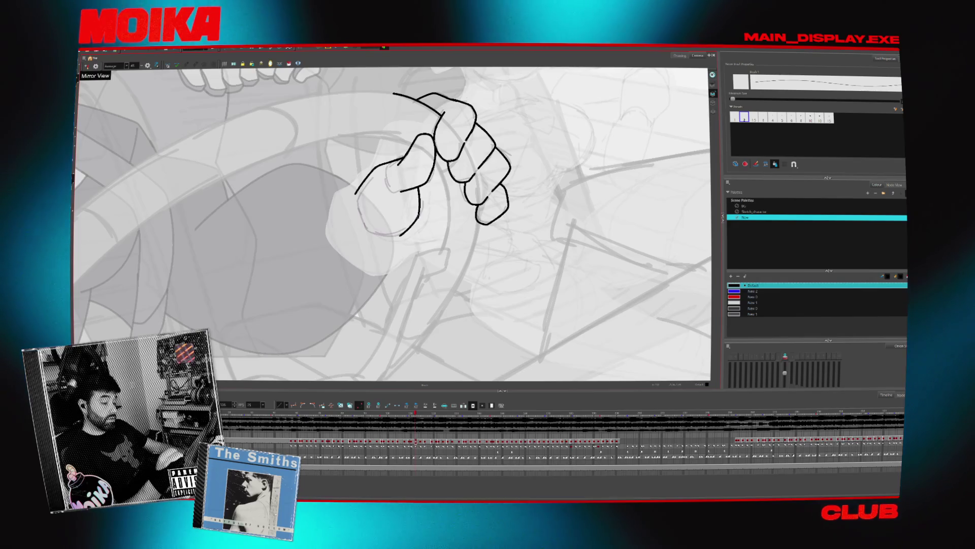
Ink a short stroke inside the hand, then zoom out to the whole driving scene.
drag(414, 179, 417, 192)
key(alt+s)
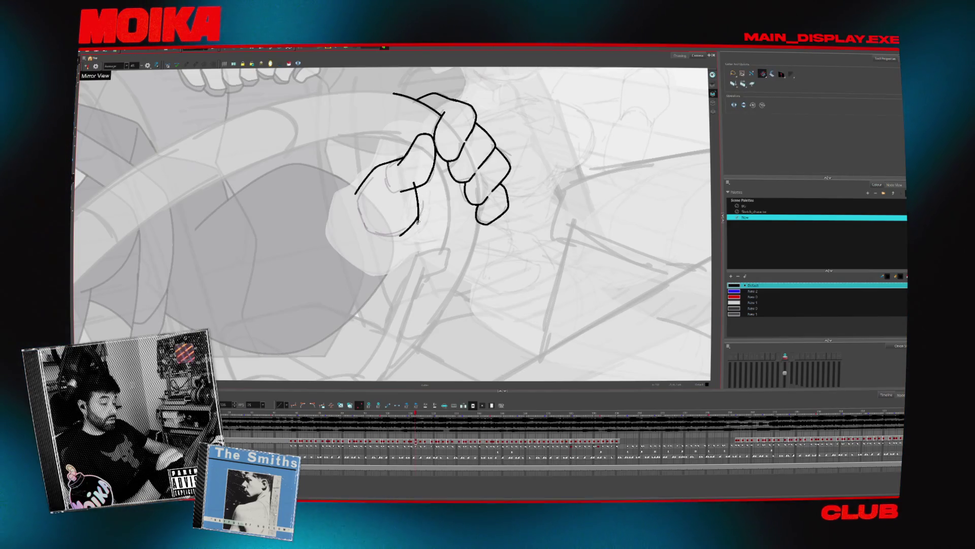
key(period)
key(alt+z)
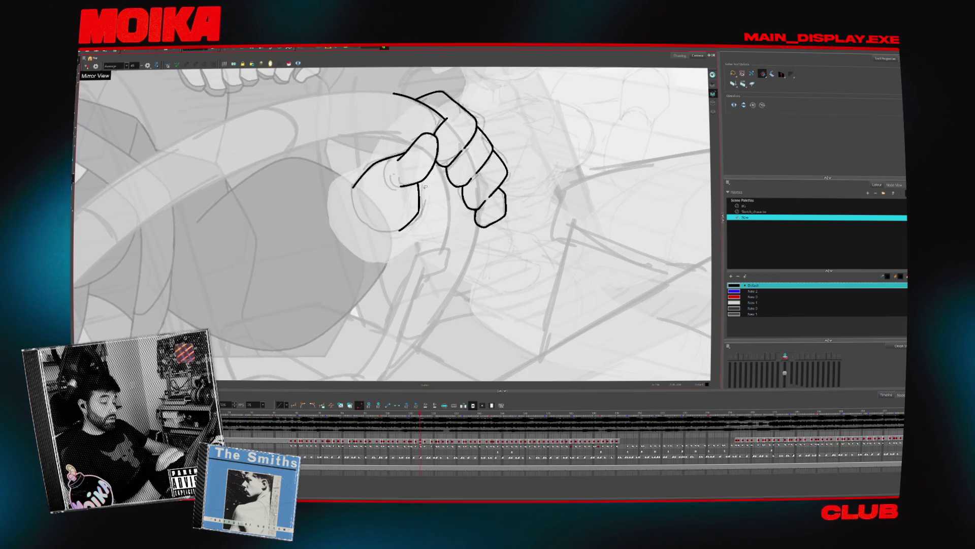
key(2)
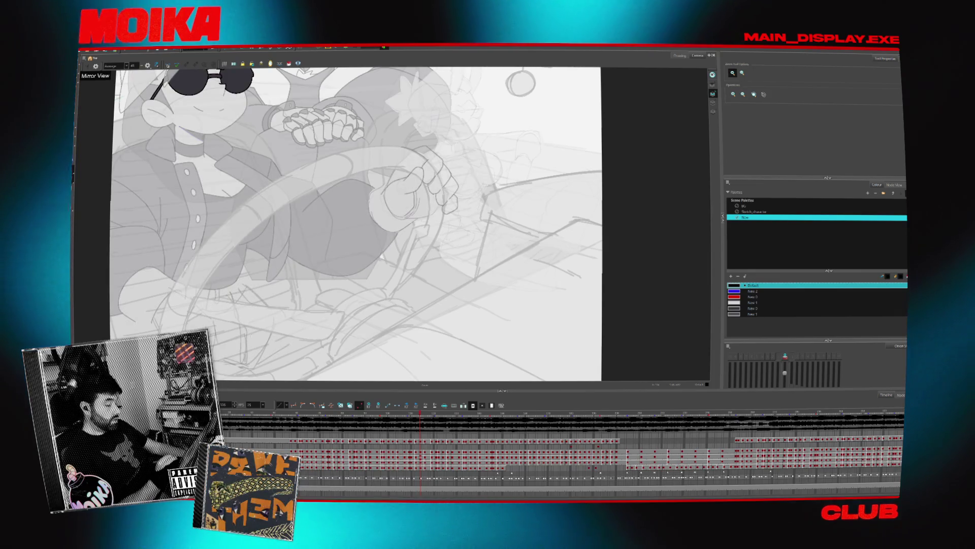
Delete the selected black hand strokes and move ahead through the next frames.
scroll(381, 256, up, 1)
scroll(428, 250, up, 1)
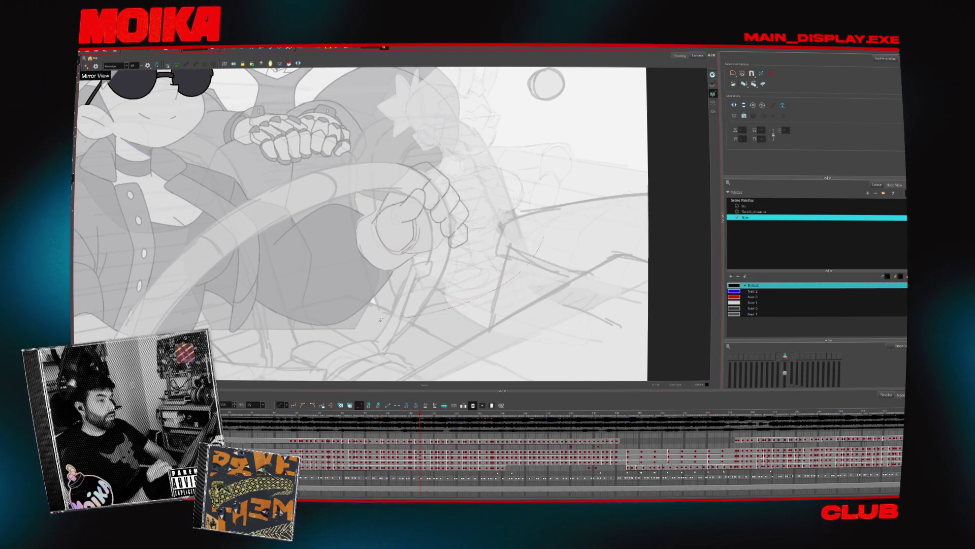
key(Delete)
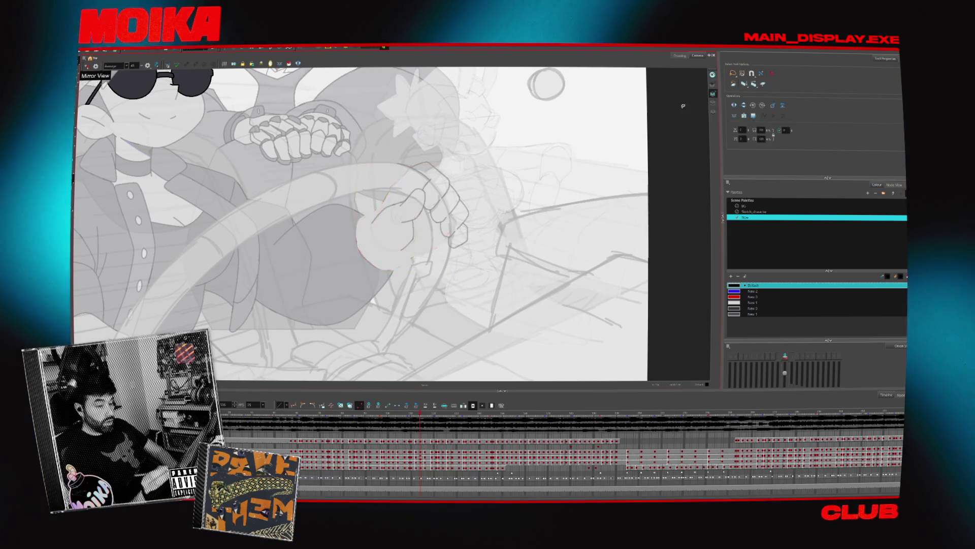
key(period)
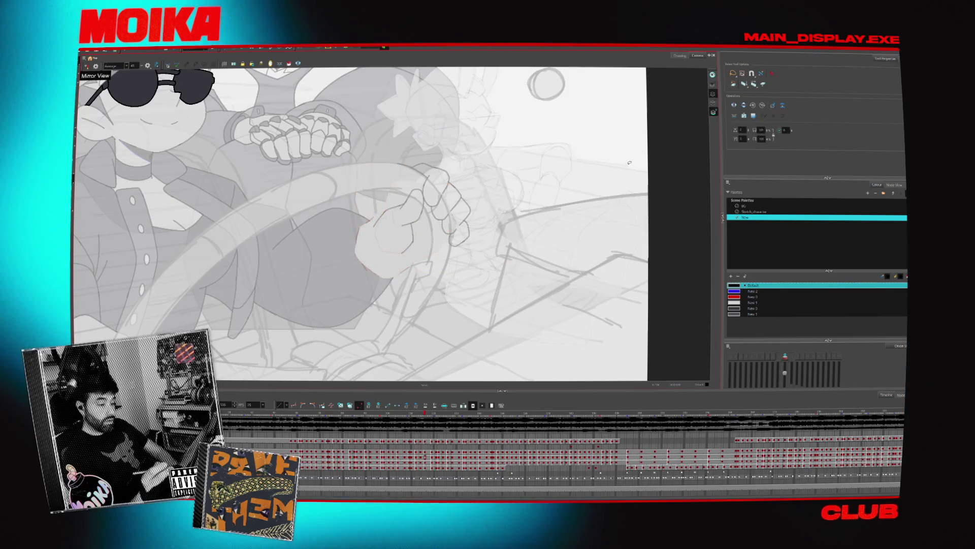
key(period)
key(period)
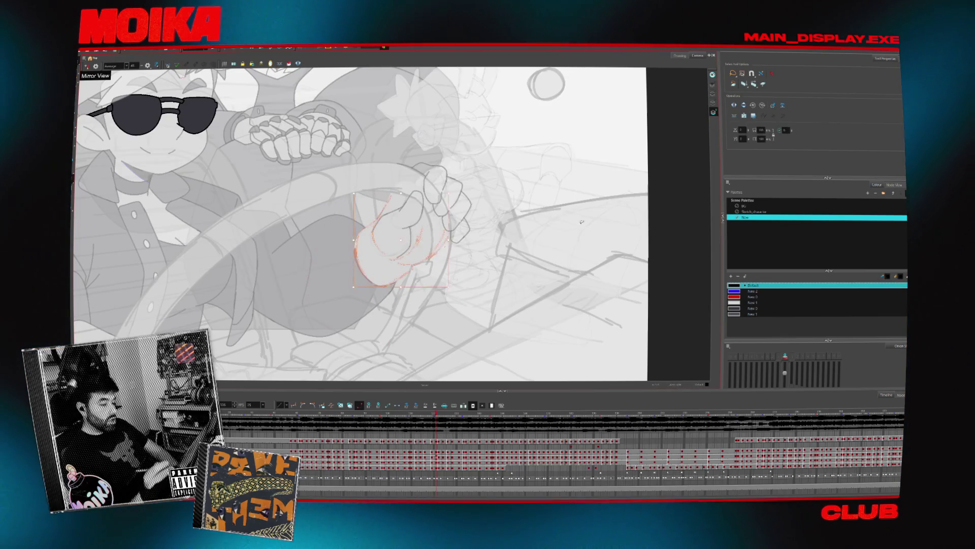
key(period)
key(period)
Lasso the hand linework on further drawings, compare neighbouring frames, and return to the Brush.
drag(508, 258, 482, 99)
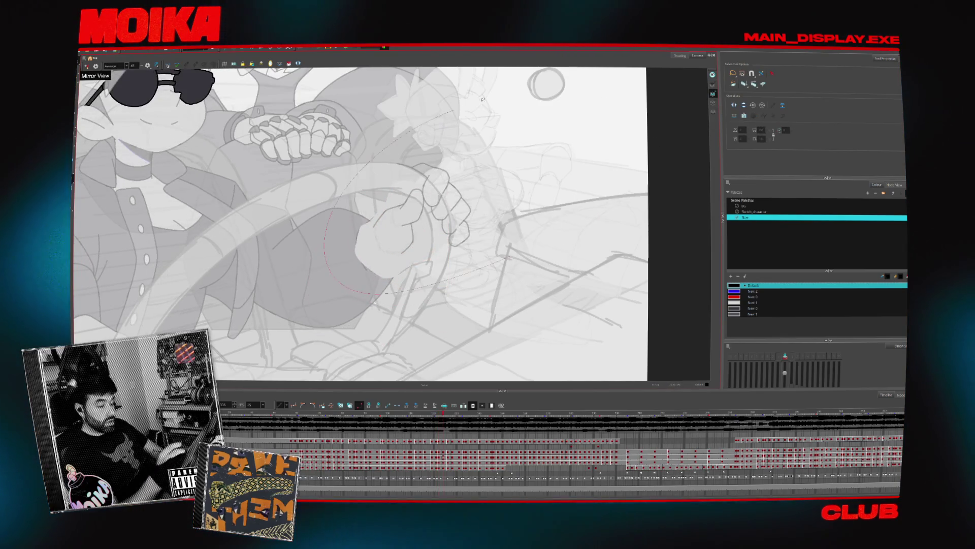
click(713, 102)
drag(386, 185, 358, 238)
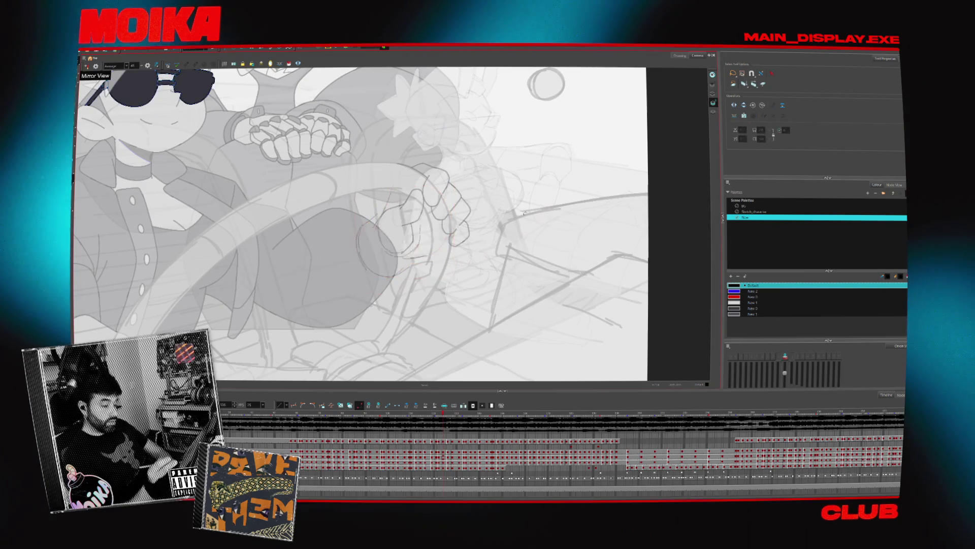
key(period)
key(comma)
key(comma)
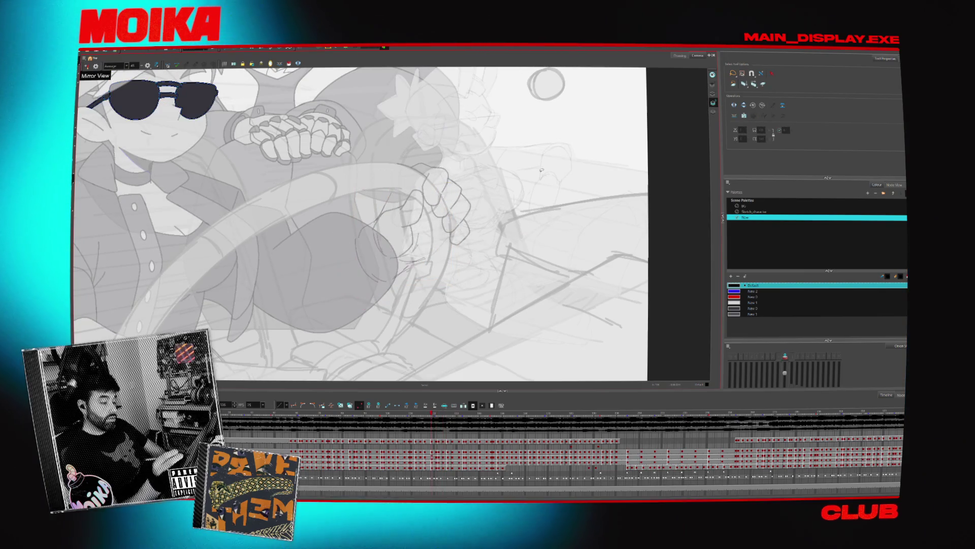
key(comma)
key(comma)
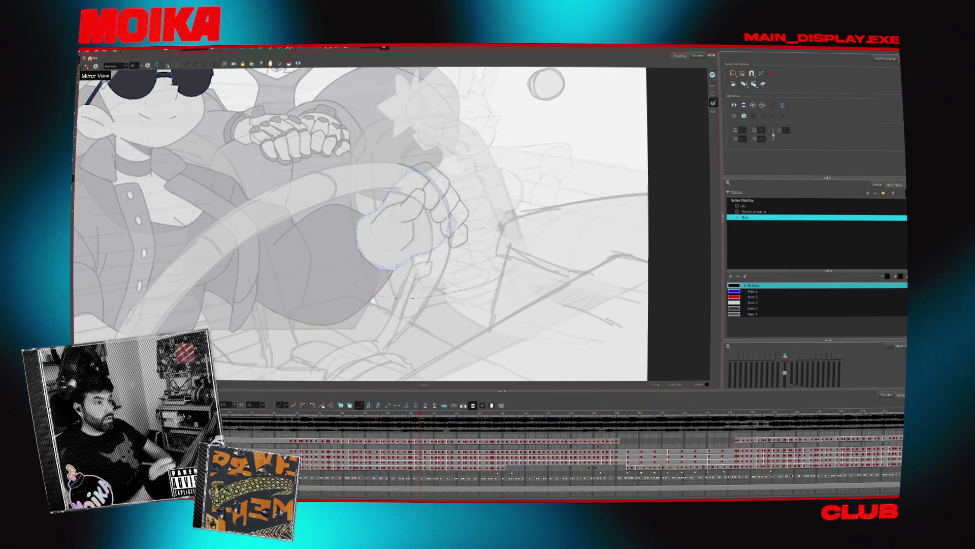
key(comma)
key(comma)
key(comma)
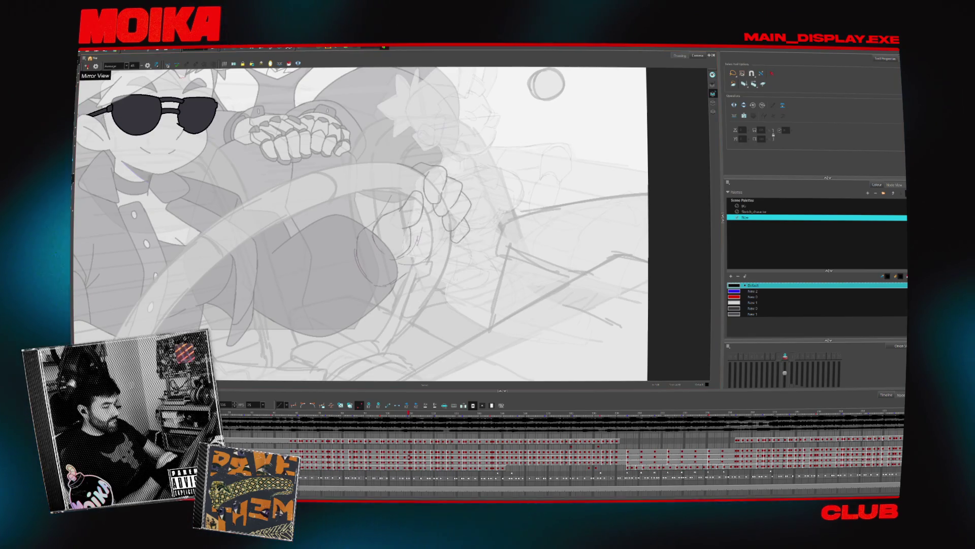
key(period)
key(comma)
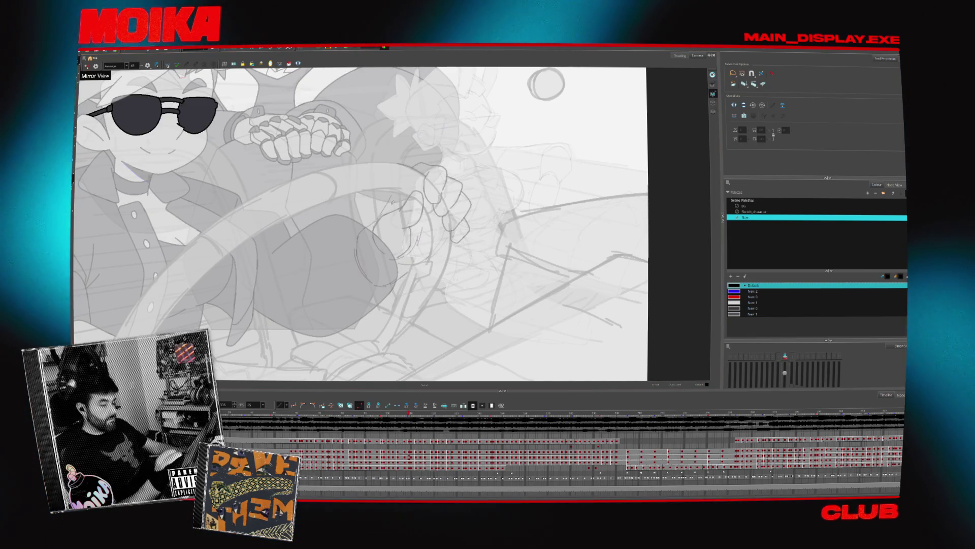
key(alt+b)
scroll(392, 202, up, 3)
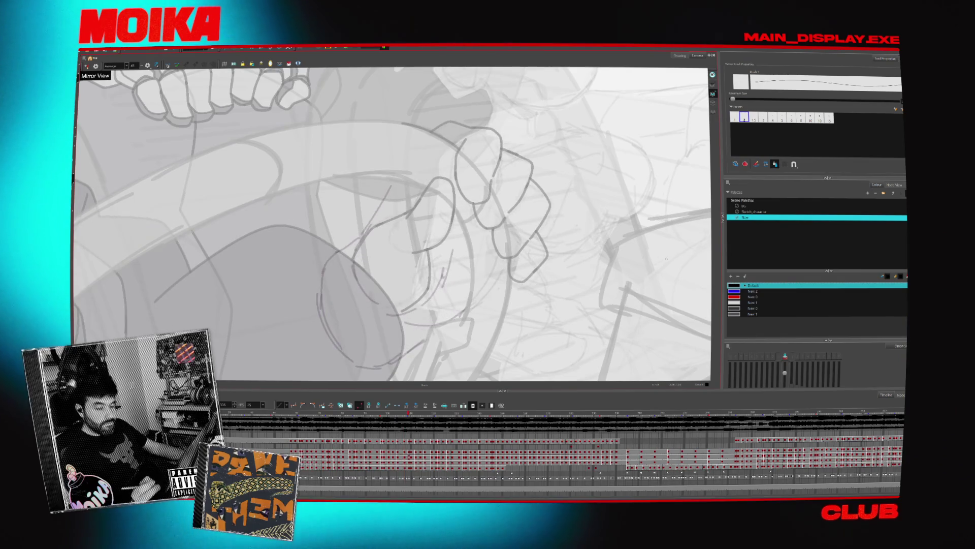
scroll(392, 224, up, 1)
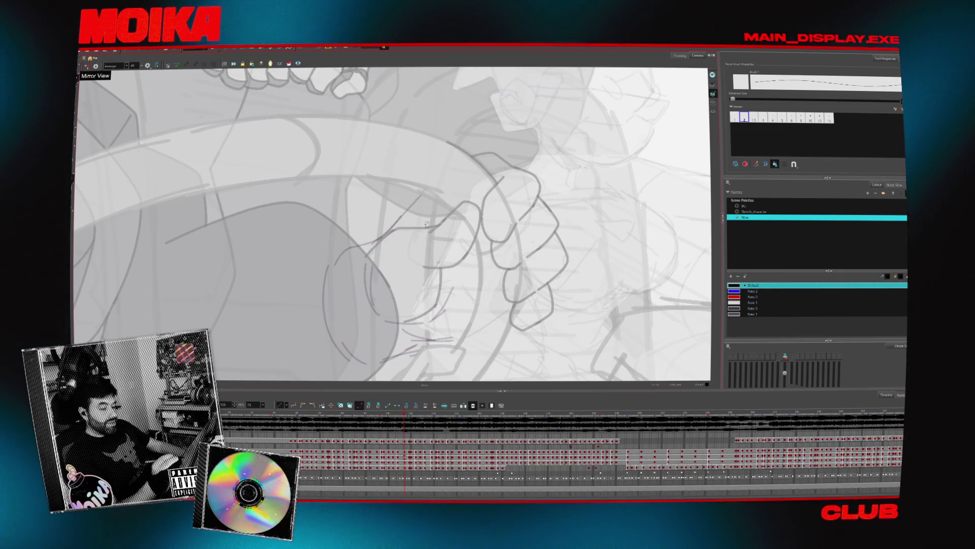
mouse_move(419, 215)
mouse_down()
mouse_move(376, 239)
mouse_move(462, 170)
mouse_up()
Draw and undo trial curves along the hand's edge on neighbouring drawings.
key(comma)
key(comma)
key(comma)
key(ctrl+z)
drag(375, 233, 402, 191)
key(ctrl+z)
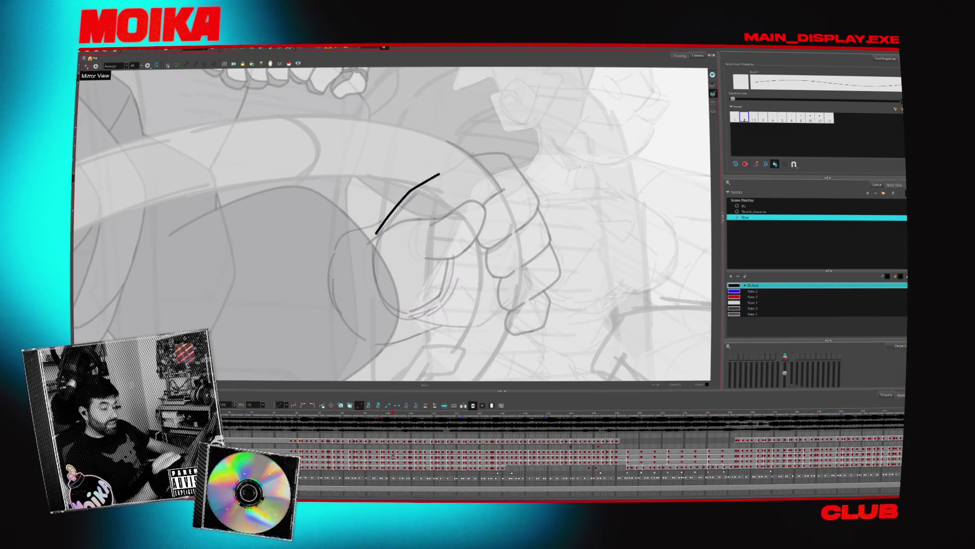
key(period)
drag(376, 235, 460, 172)
key(ctrl+z)
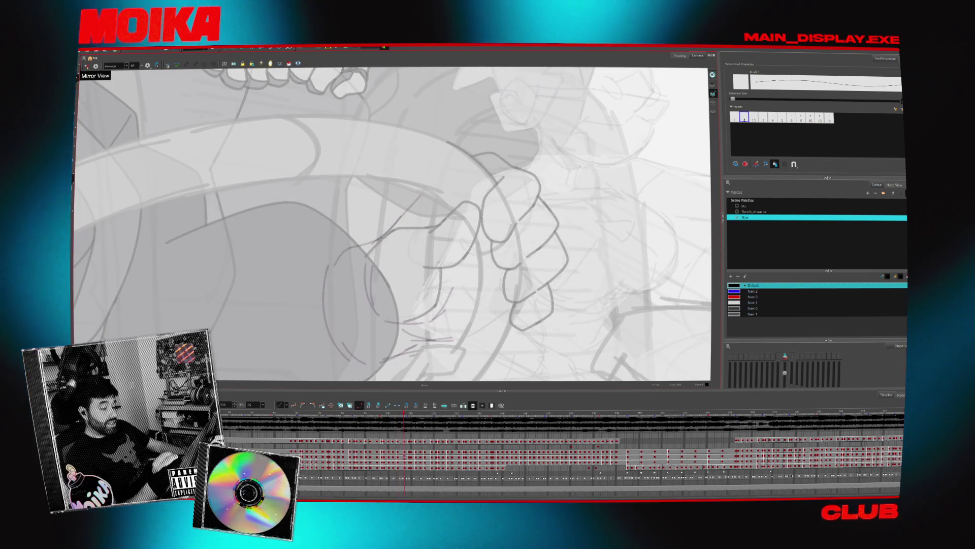
Ink the hand's upper edge and lower curve in black across successive drawings.
key(period)
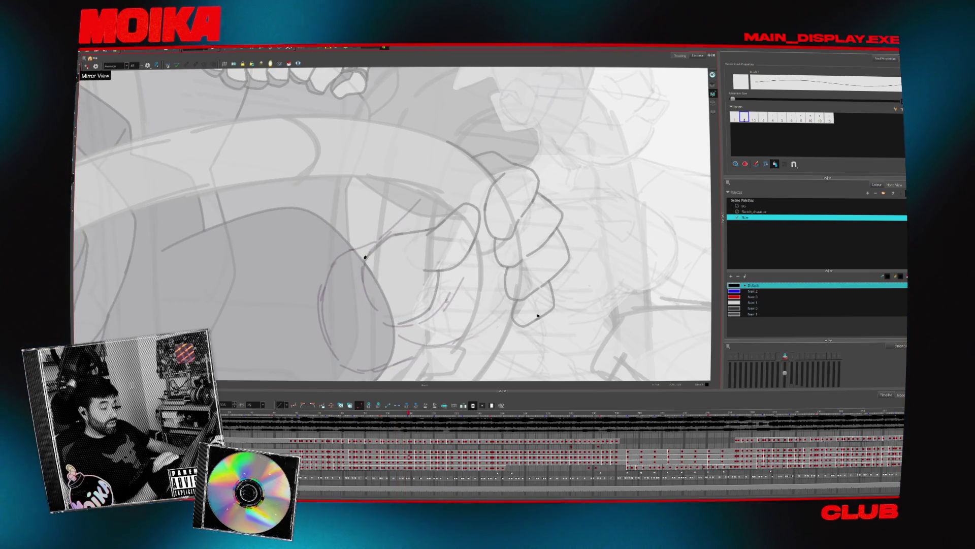
key(period)
drag(376, 243, 418, 193)
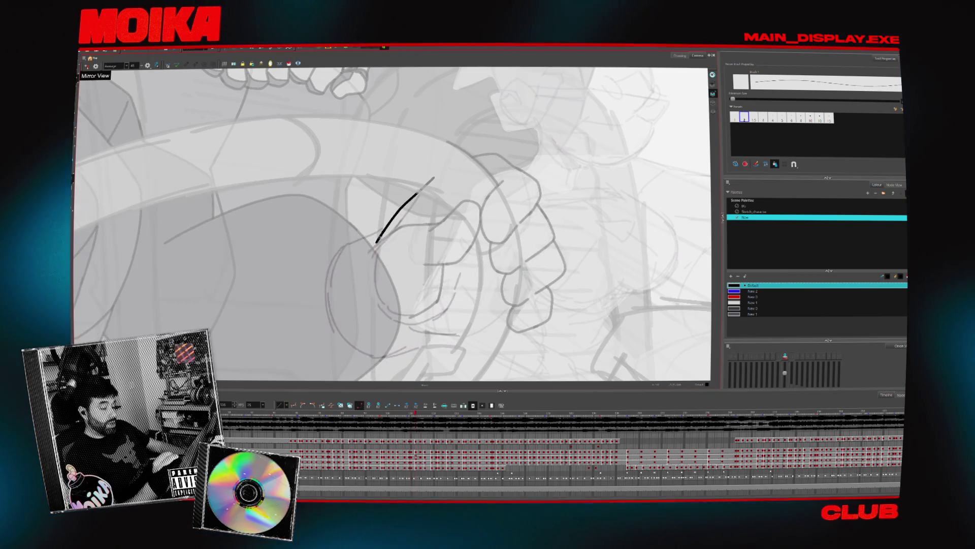
key(period)
key(period)
key(period)
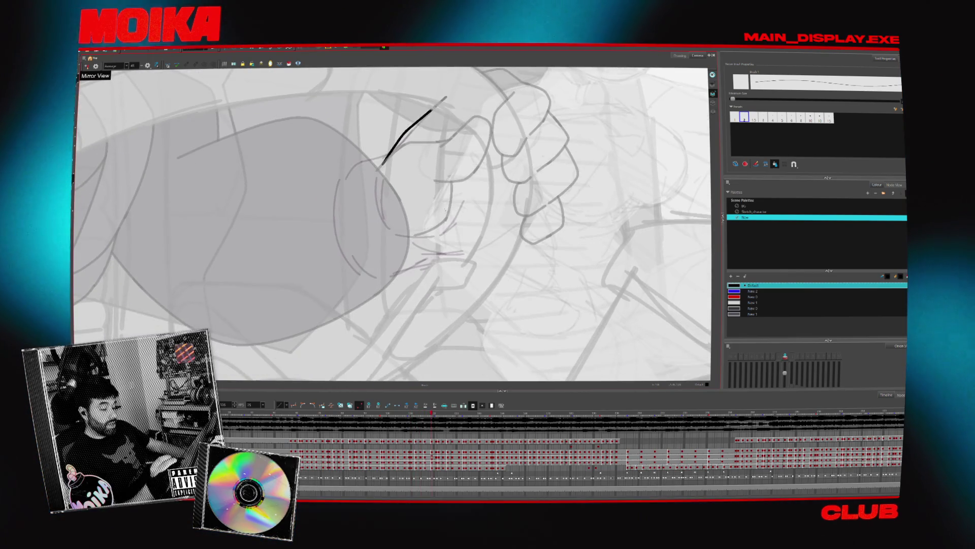
drag(415, 243, 440, 252)
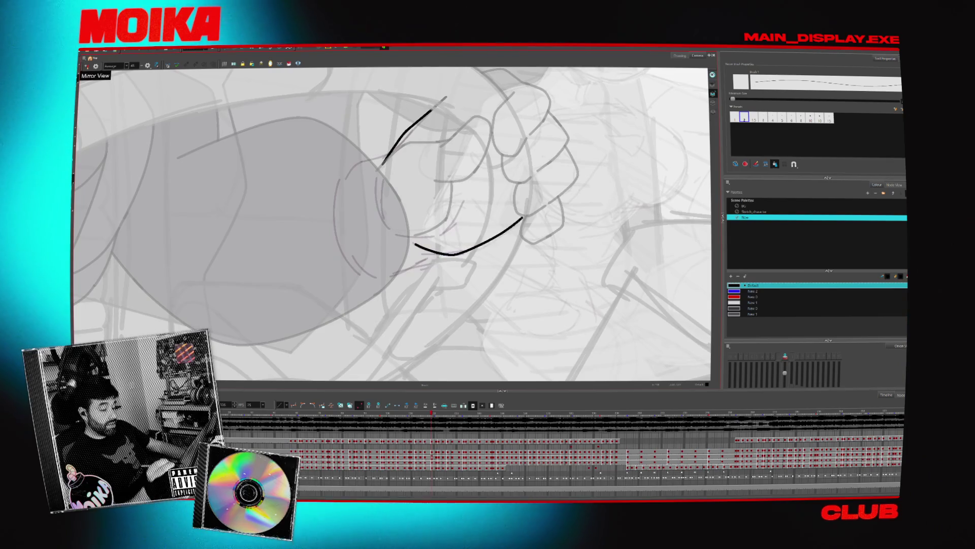
key(period)
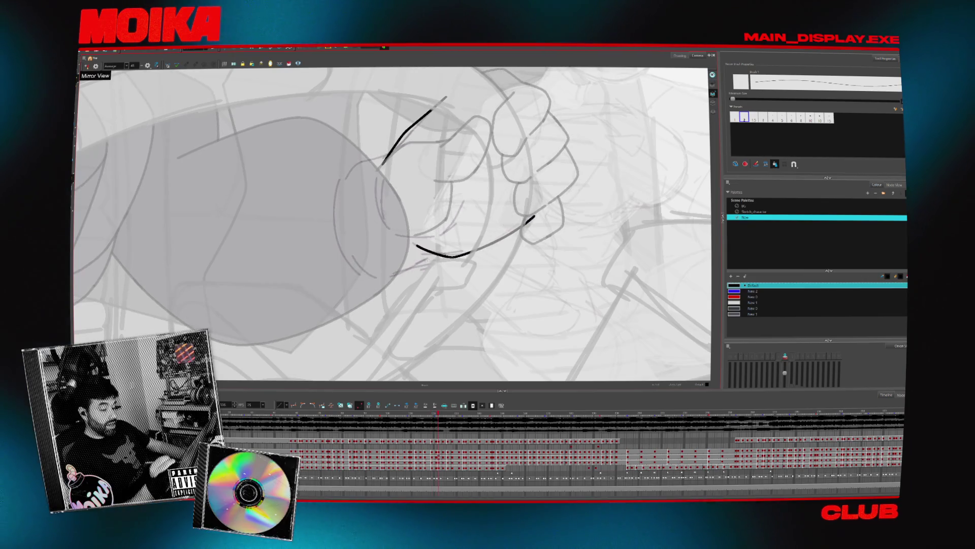
key(period)
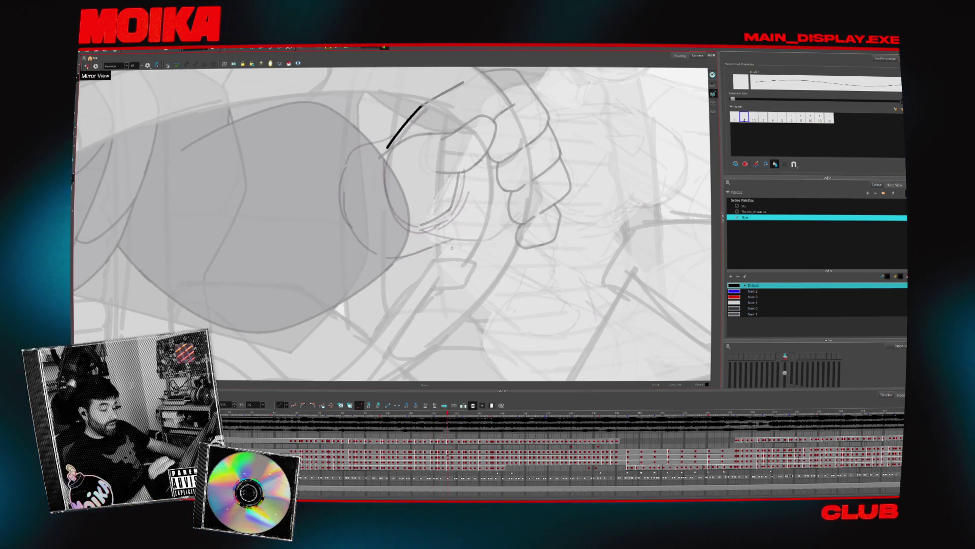
Rotate the view and extend the fist's lower black outline.
mouse_move(386, 153)
mouse_down()
mouse_move(413, 124)
mouse_move(506, 173)
mouse_move(477, 214)
mouse_up()
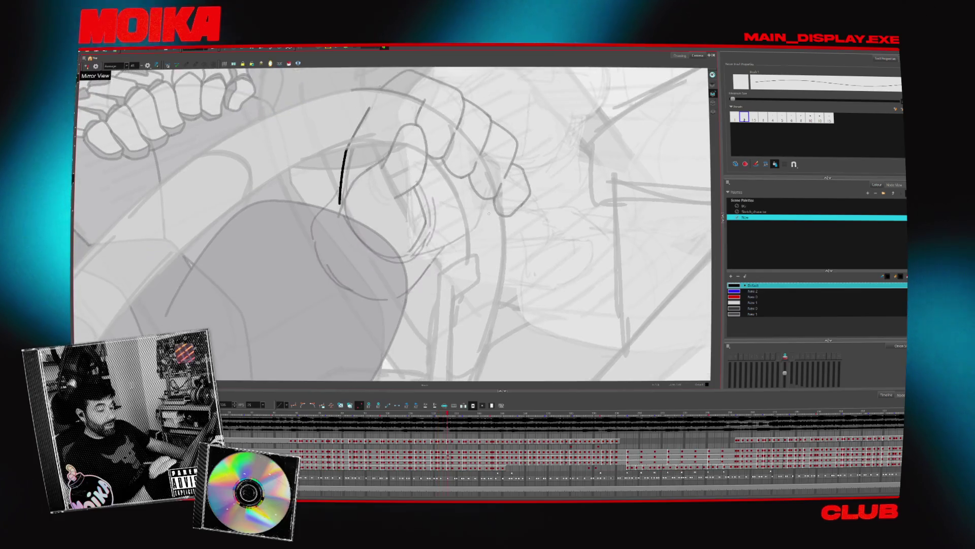
key(period)
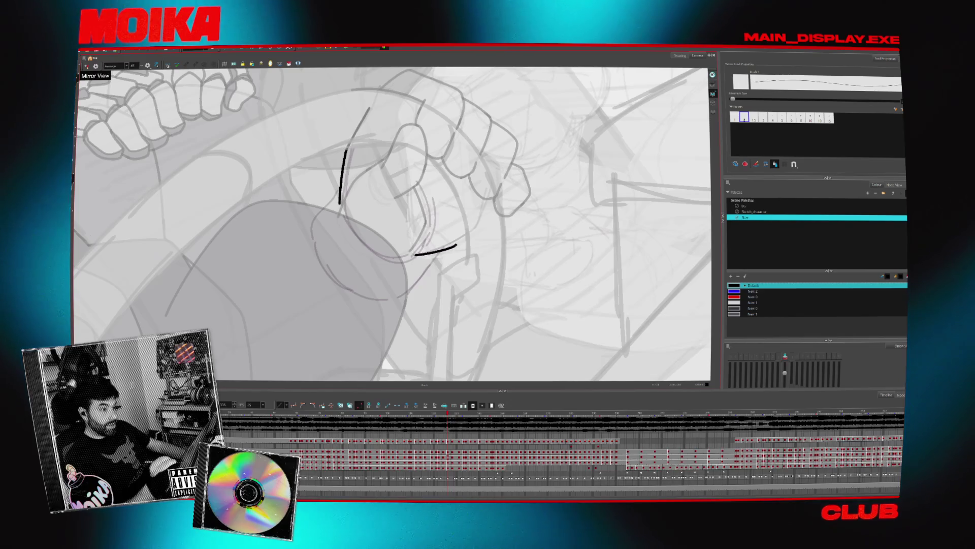
drag(495, 184, 415, 254)
key(period)
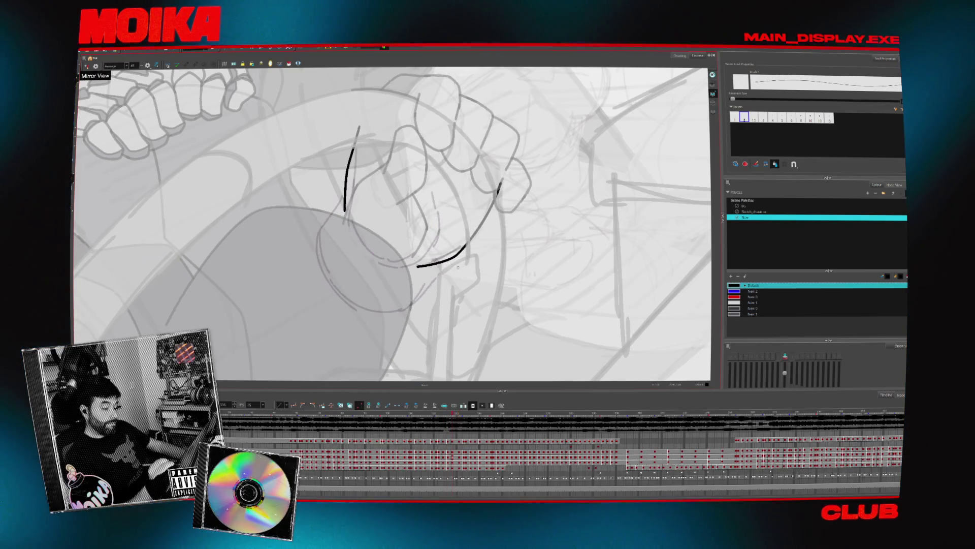
key(period)
key(period)
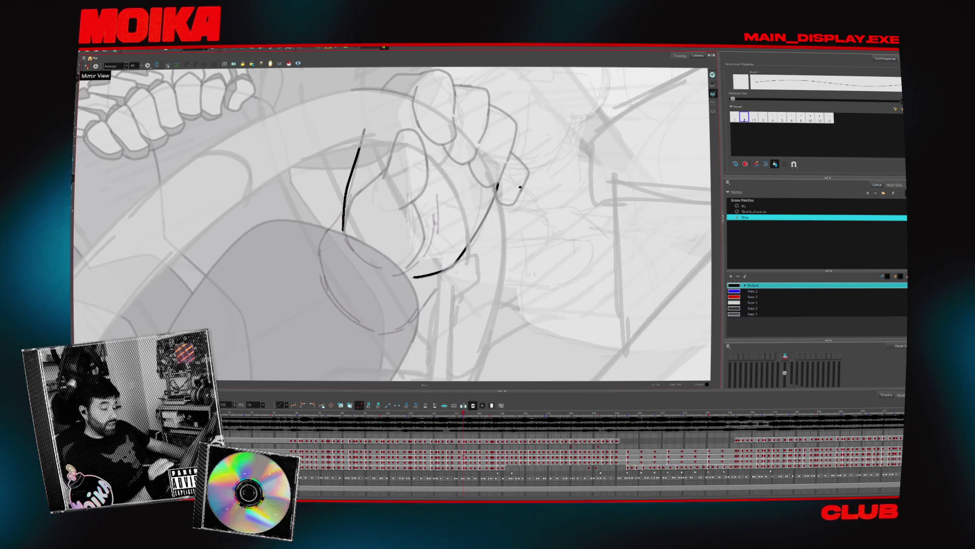
key(period)
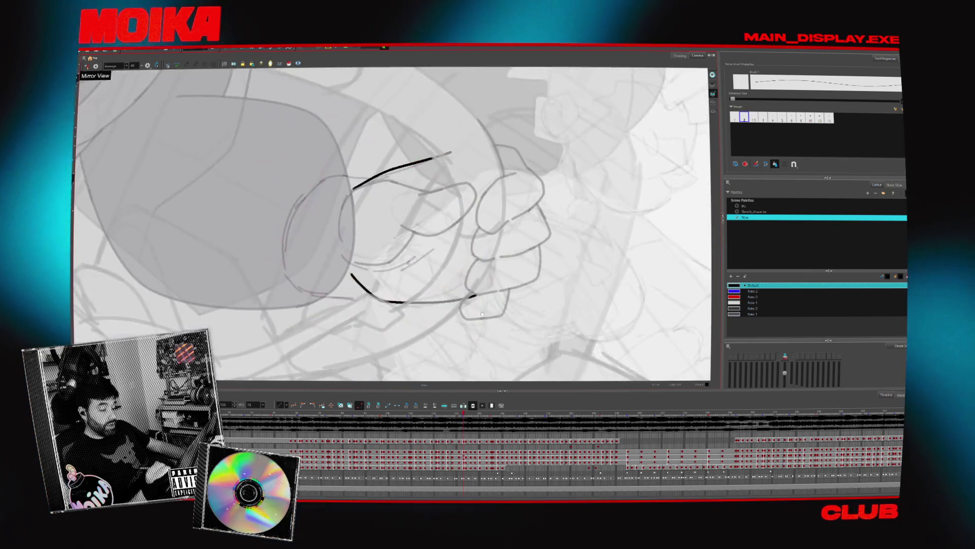
Select the lower black stroke on several fist drawings, then choose the Sketch_character palette.
click(468, 289)
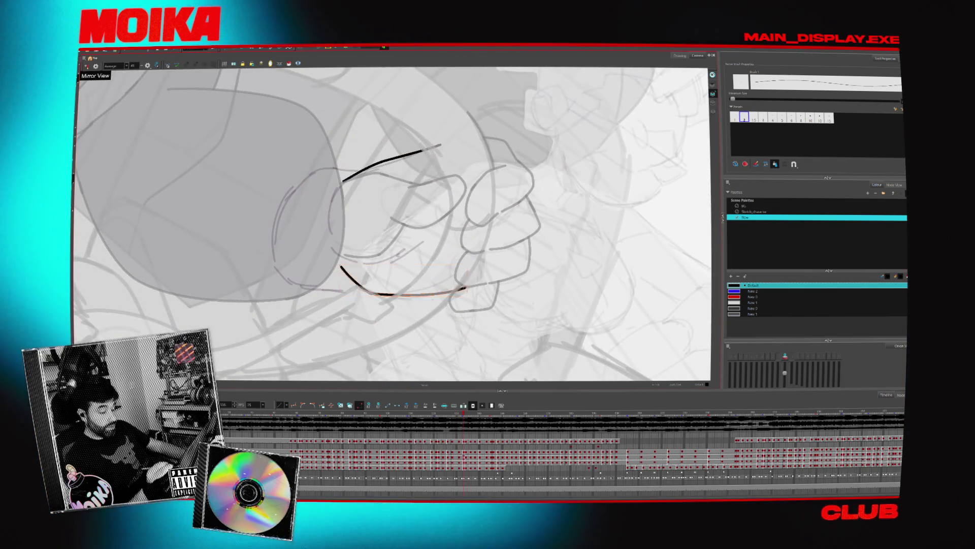
key(period)
click(465, 294)
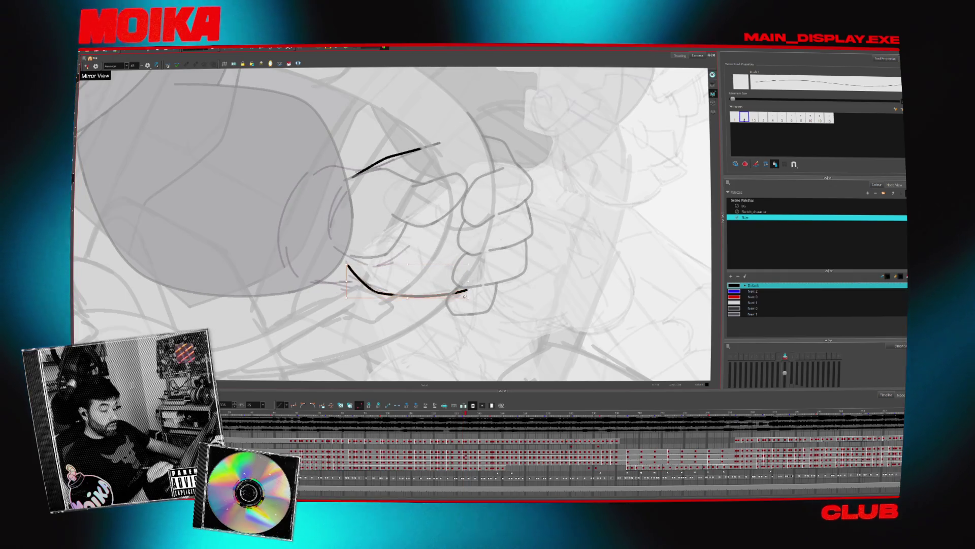
key(period)
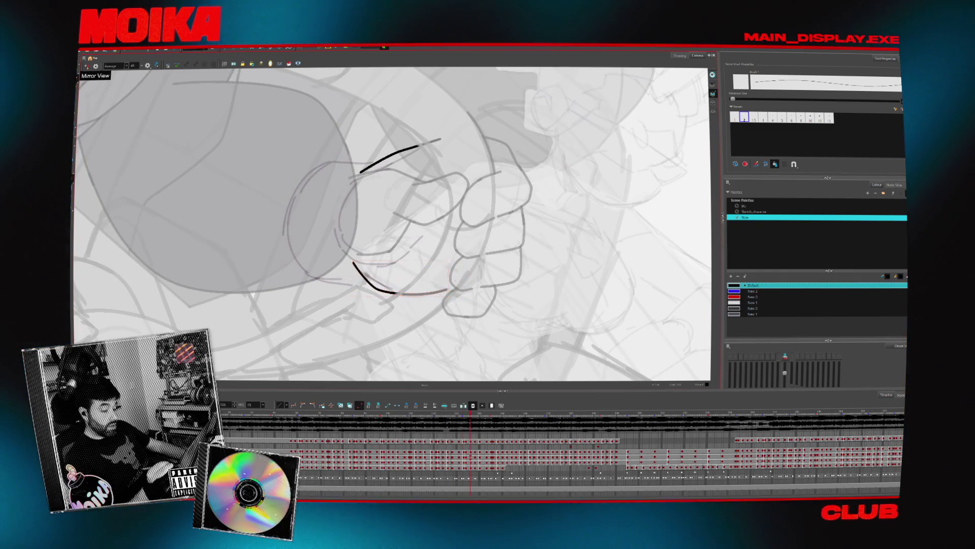
key(period)
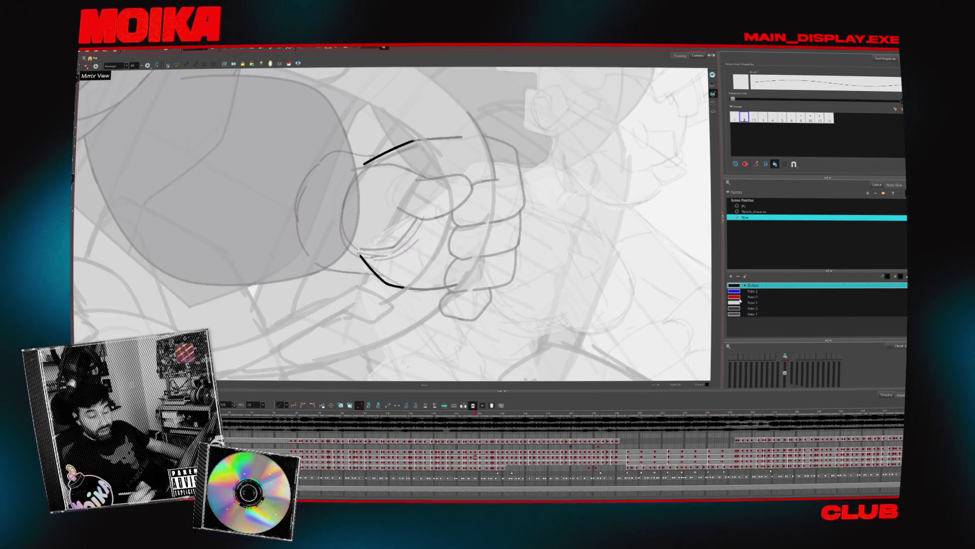
click(752, 211)
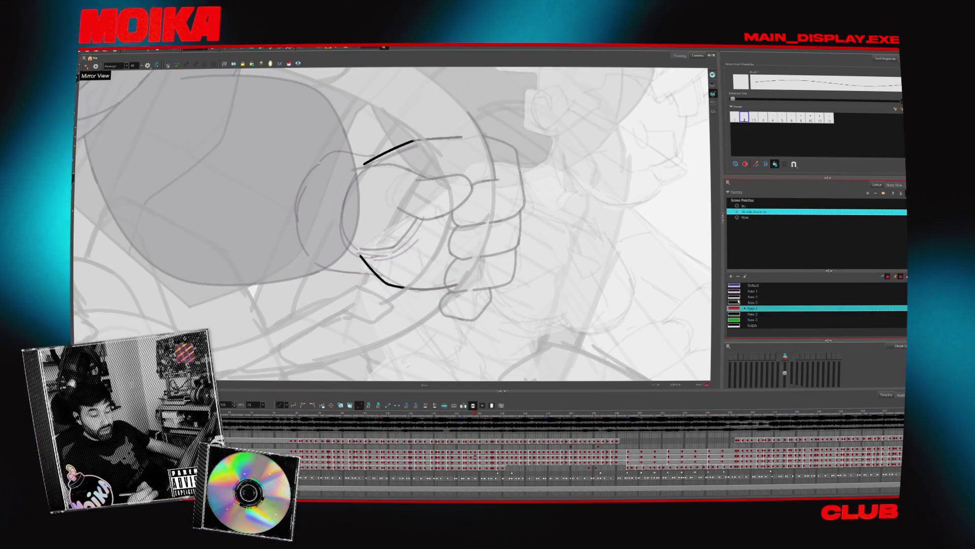
Pick the next brush preset and draw red guide strokes along the knuckles on several drawings.
key(bracketright)
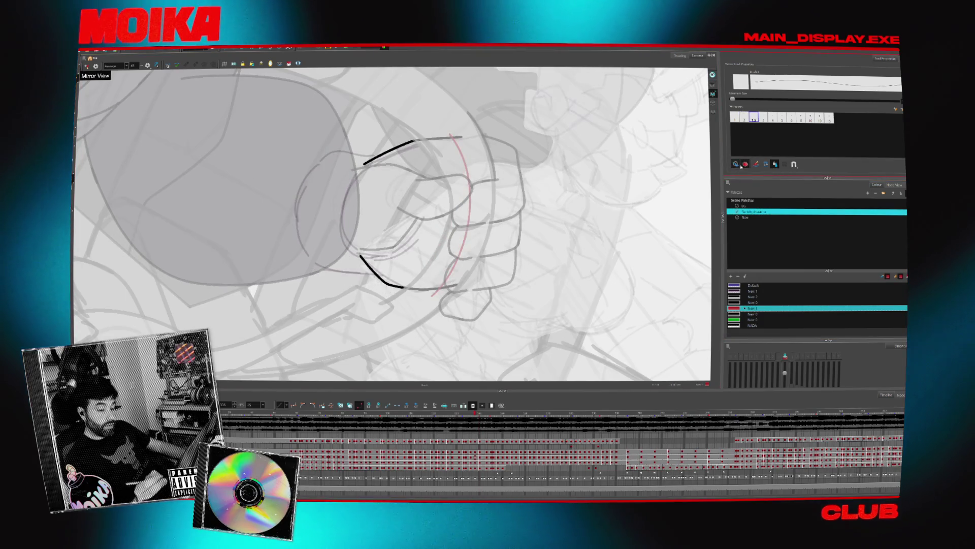
key(period)
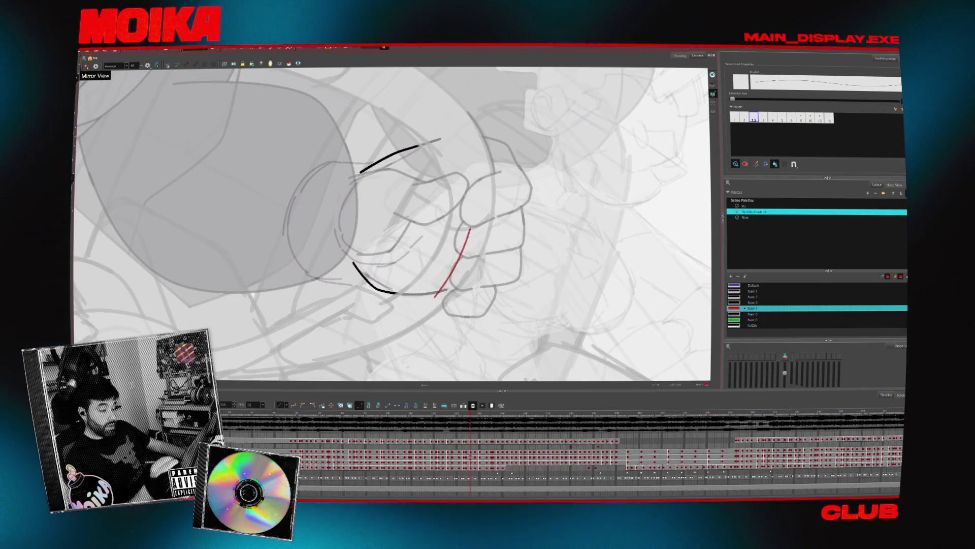
mouse_move(467, 208)
mouse_down()
mouse_move(448, 294)
mouse_move(468, 219)
mouse_move(440, 136)
mouse_up()
key(period)
key(period)
key(period)
drag(435, 300, 468, 186)
key(period)
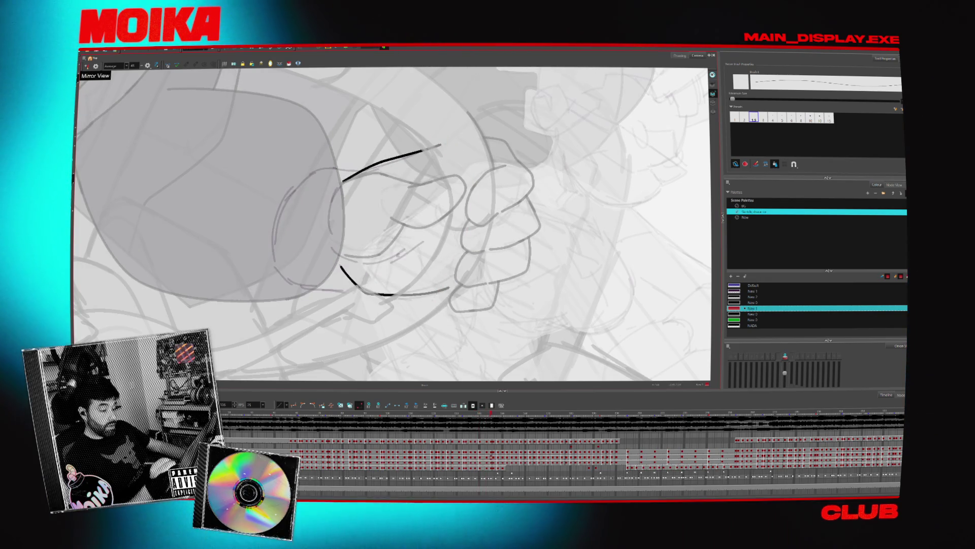
key(period)
key(period)
key(period)
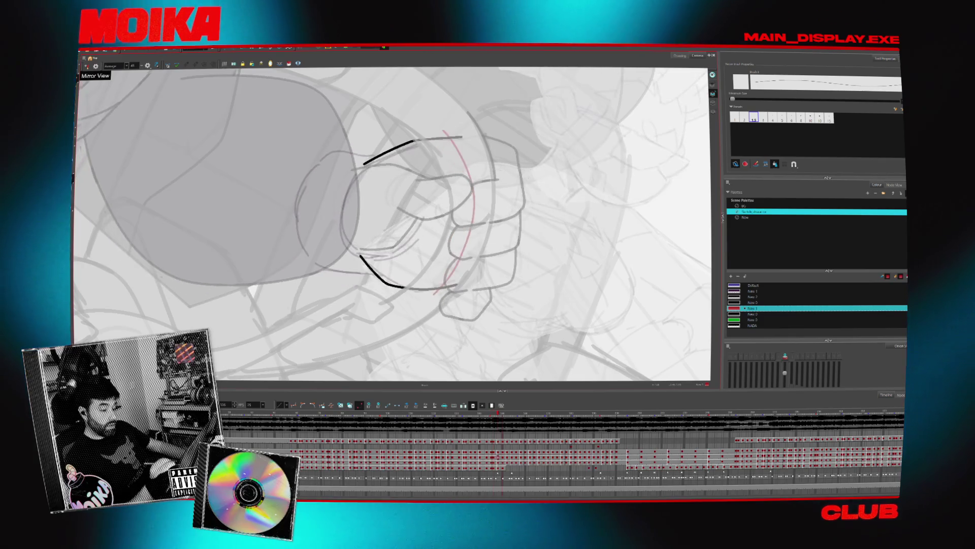
key(comma)
key(comma)
key(comma)
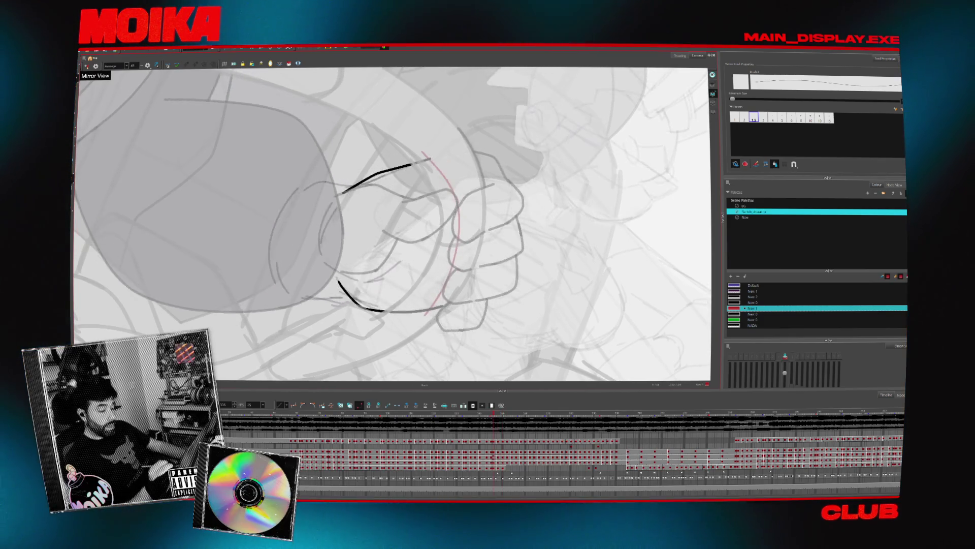
key(comma)
key(comma)
key(comma)
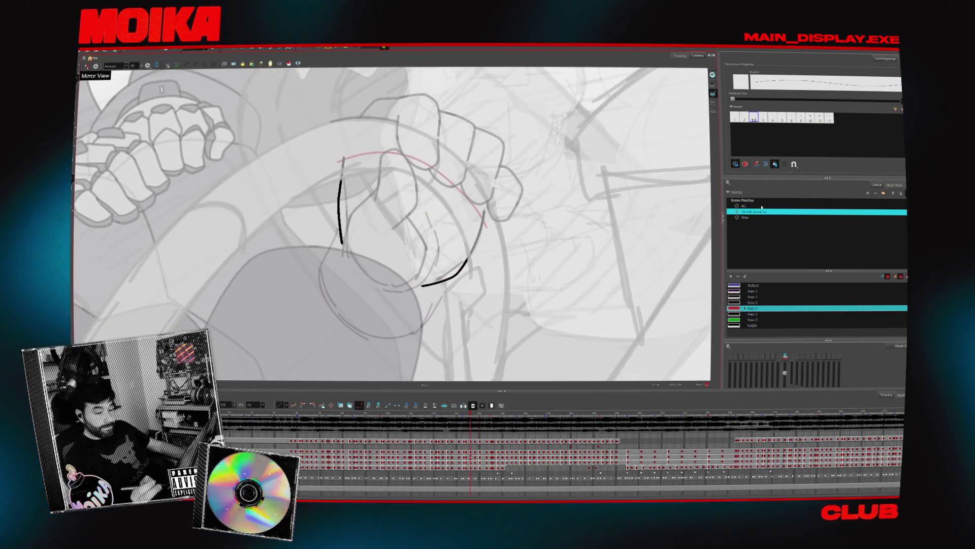
Switch to the New palette's black, ink a dash on the fist, and flip frames to check.
click(744, 217)
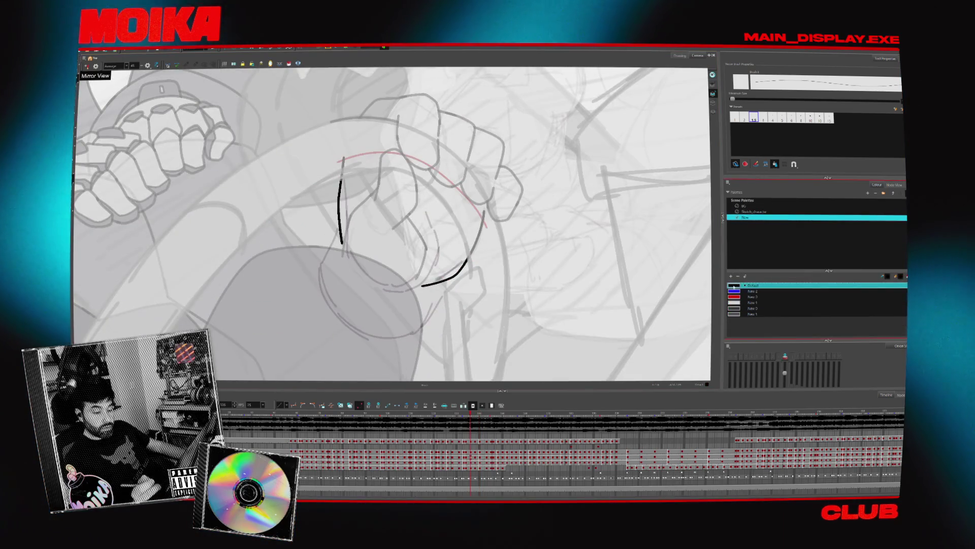
drag(516, 229, 558, 203)
key(comma)
key(comma)
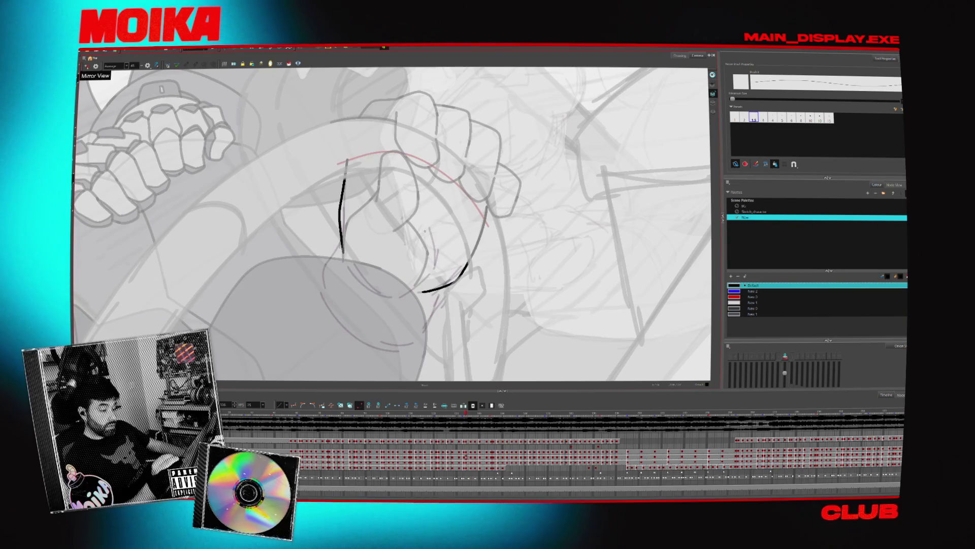
key(period)
key(period)
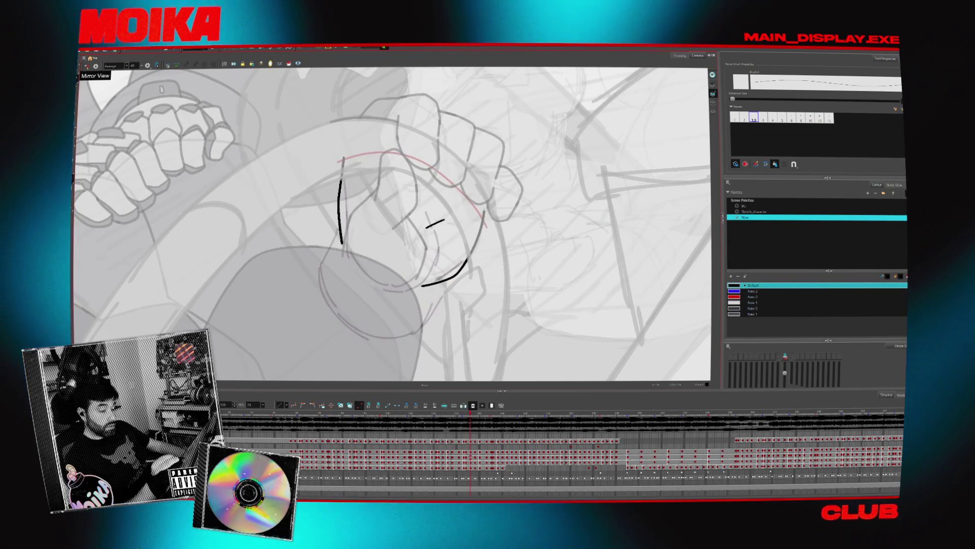
key(period)
key(period)
key(period)
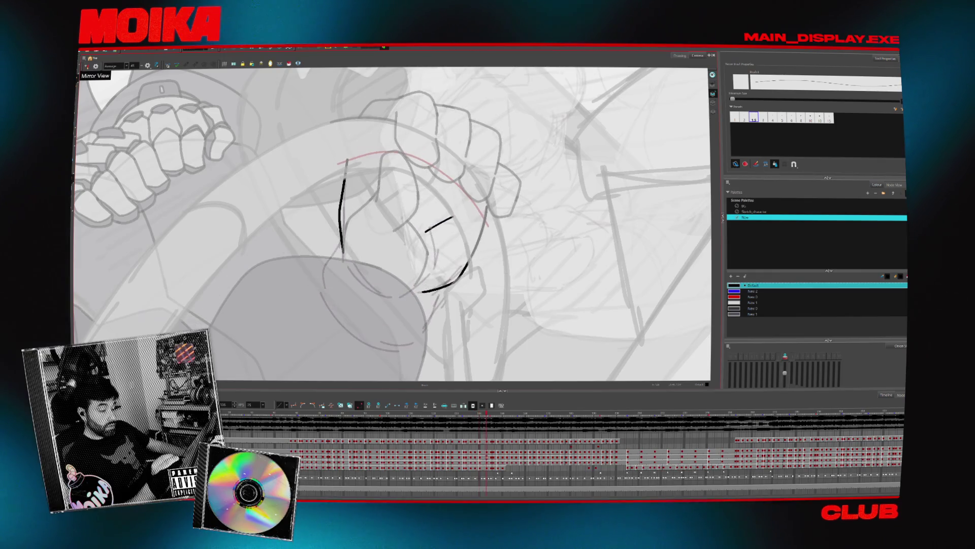
key(period)
key(period)
key(period)
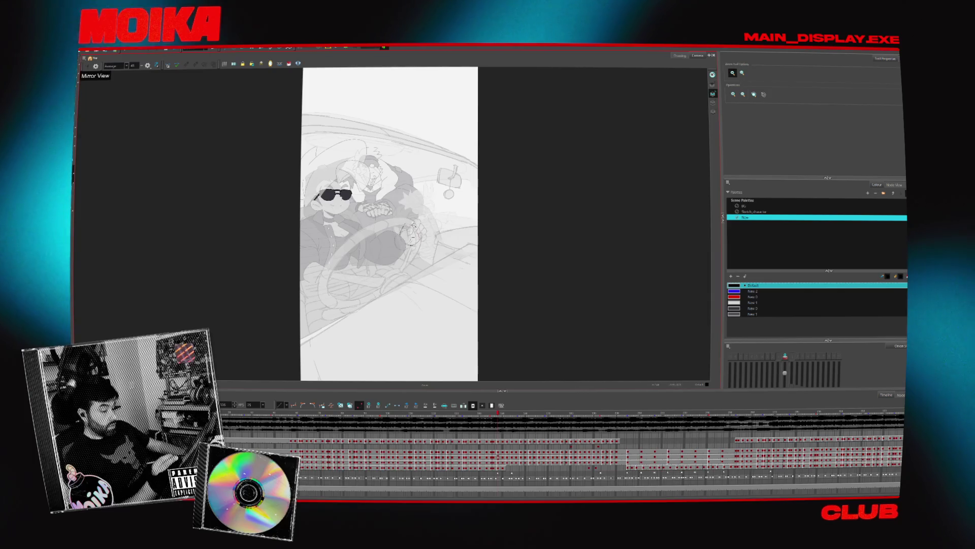
Zoom closely on the steering-wheel hand, return to the Brush, and select the Sketch_character palette.
click(414, 225)
click(414, 225)
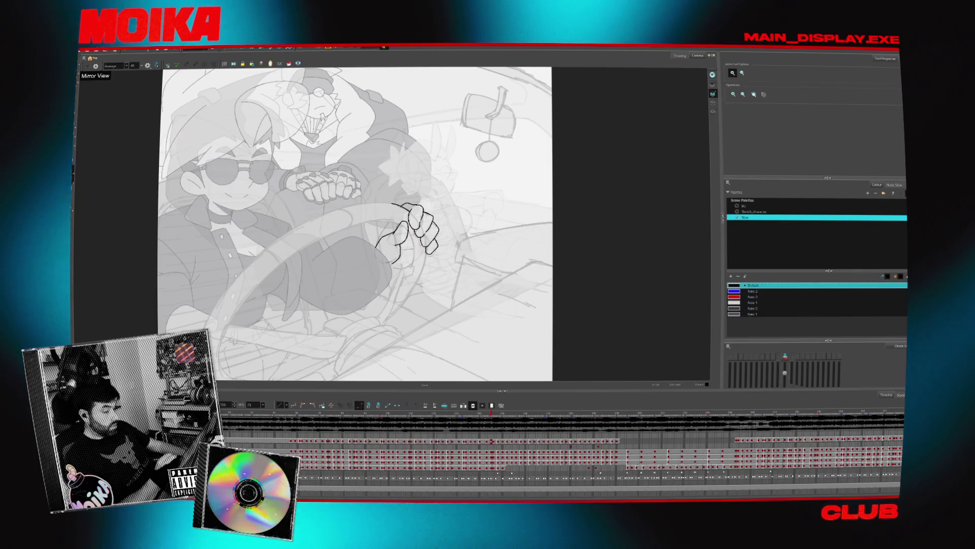
click(414, 211)
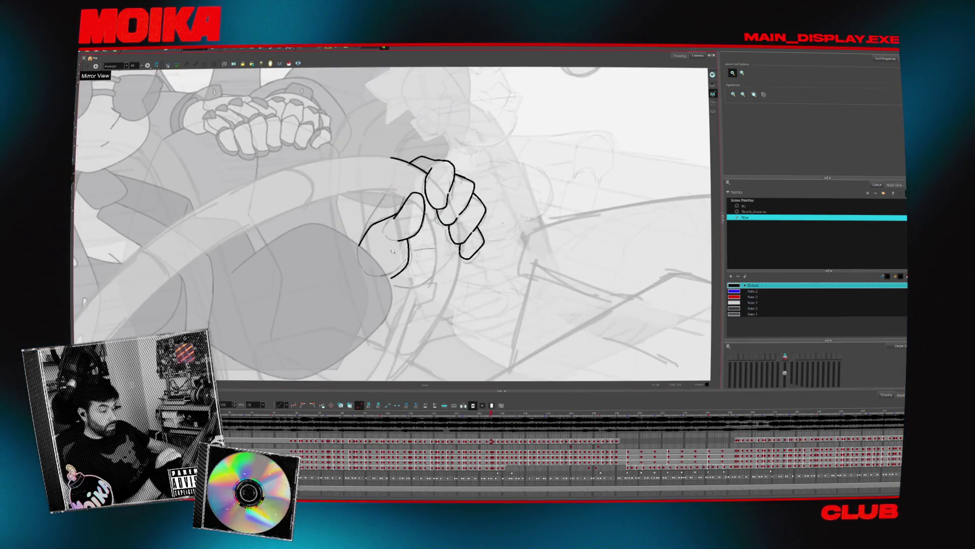
click(413, 211)
key(alt+b)
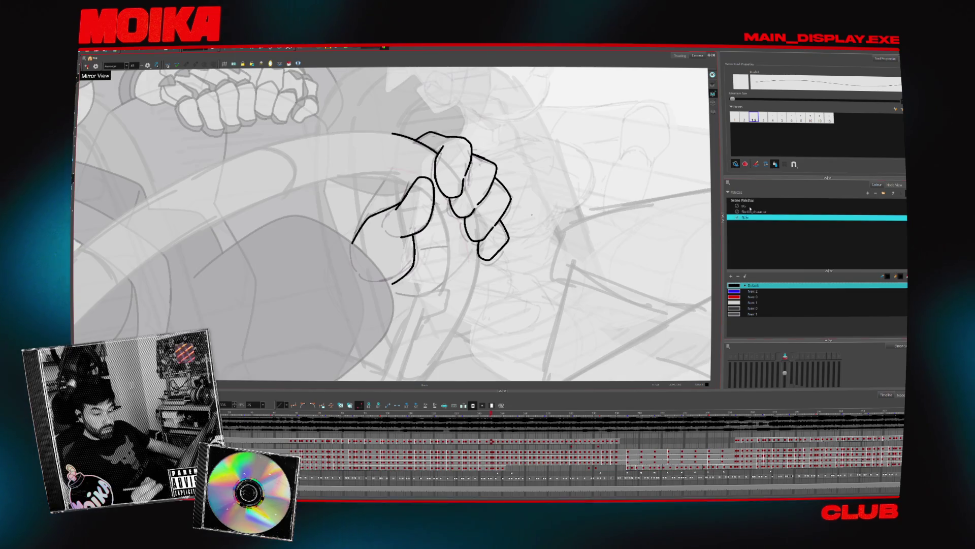
click(750, 210)
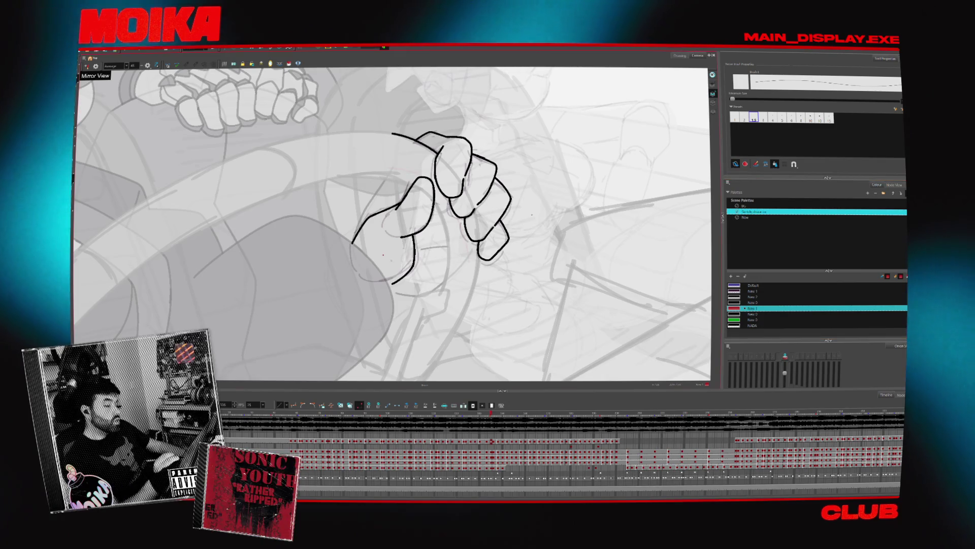
Replace the short red arc with a longer guide arc and add a short red stroke nearby.
key(2)
key(2)
key(2)
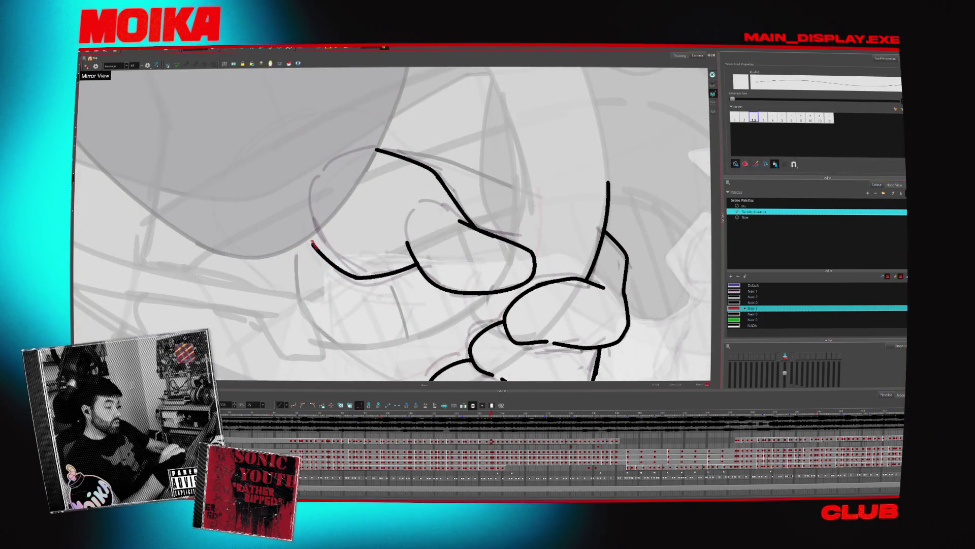
key(ctrl+z)
mouse_move(313, 247)
mouse_down()
mouse_move(311, 203)
mouse_move(371, 152)
mouse_up()
key(period)
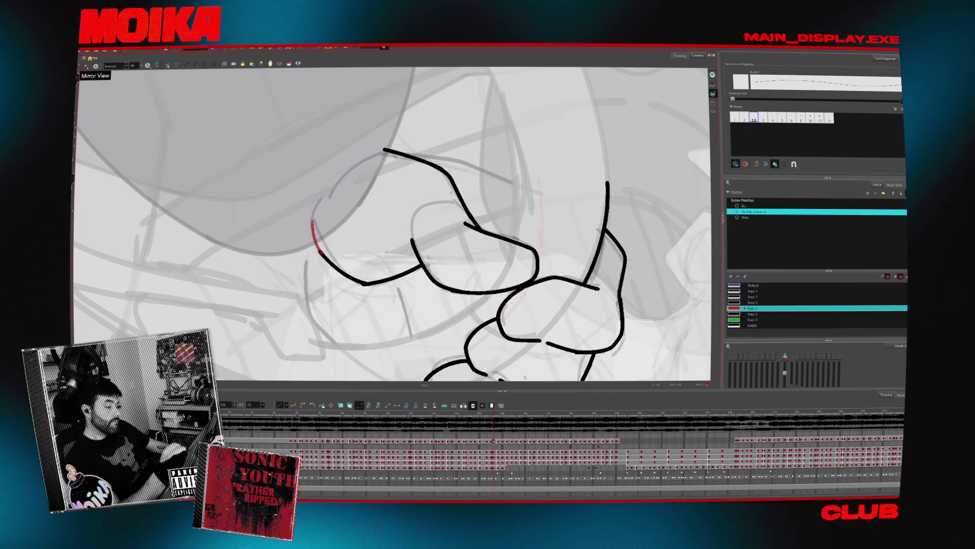
key(period)
drag(330, 257, 319, 222)
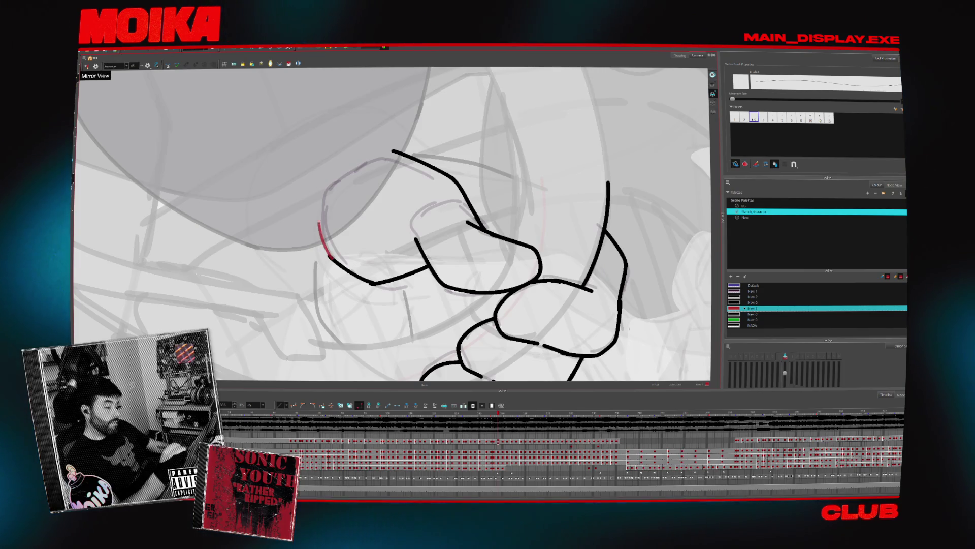
Flip between neighbouring drawings to compare, then zoom out and fit the whole scene.
key(period)
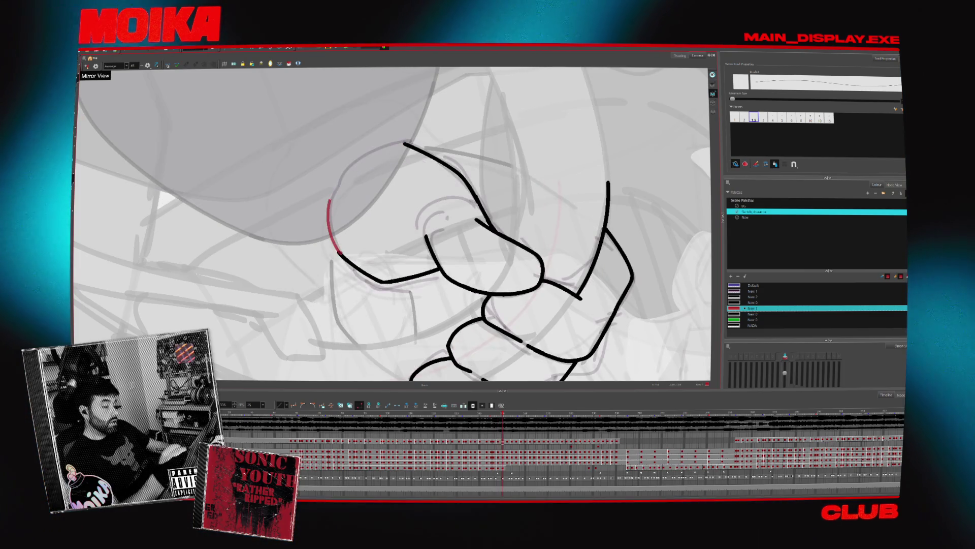
key(comma)
key(comma)
key(period)
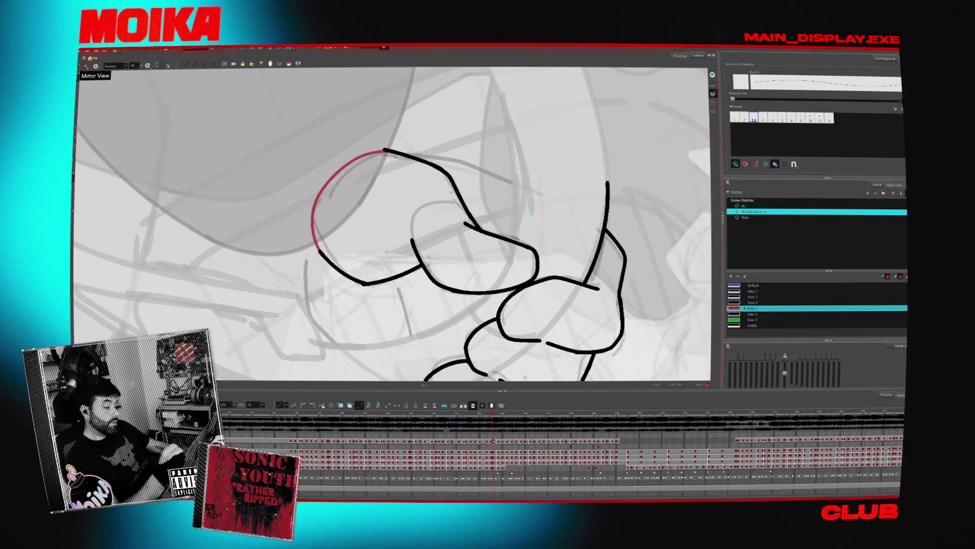
key(2)
key(2)
key(shift+m)
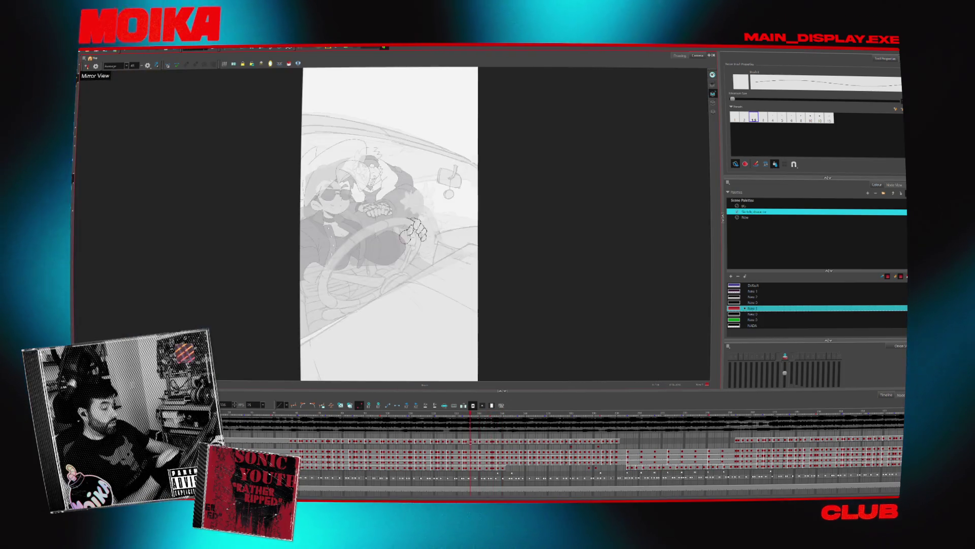
Zoom in, flip between hand drawings, select the hand strokes, and activate the New palette.
scroll(419, 239, up, 3)
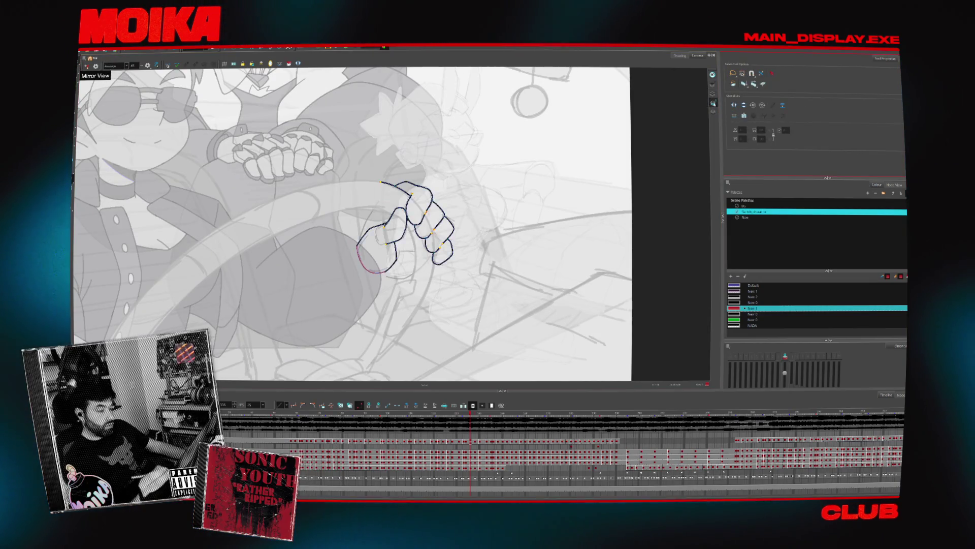
key(period)
key(period)
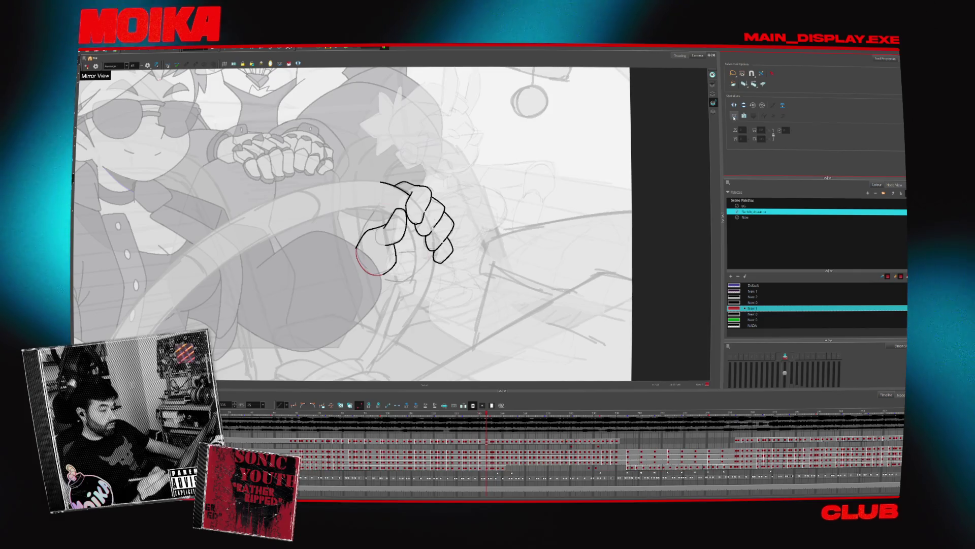
key(comma)
key(comma)
click(735, 116)
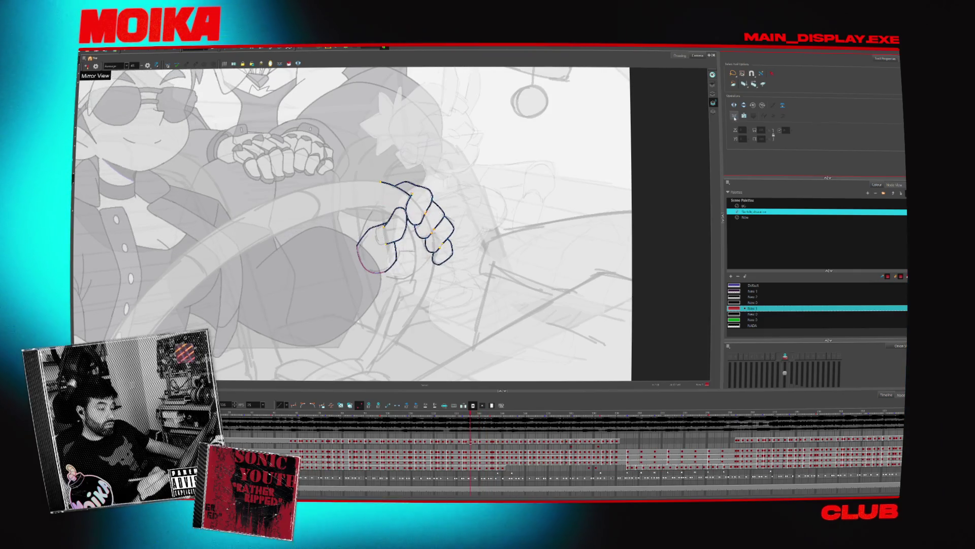
key(comma)
key(comma)
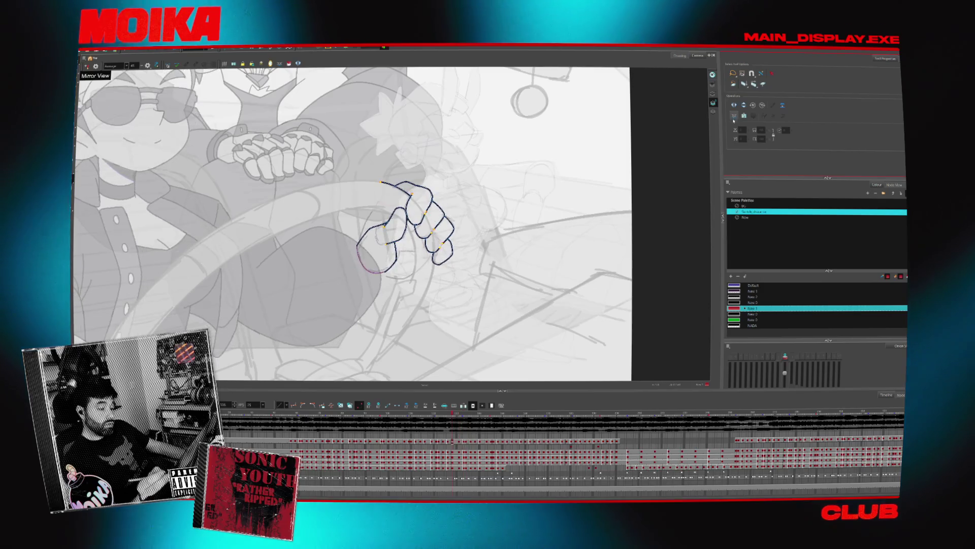
click(749, 217)
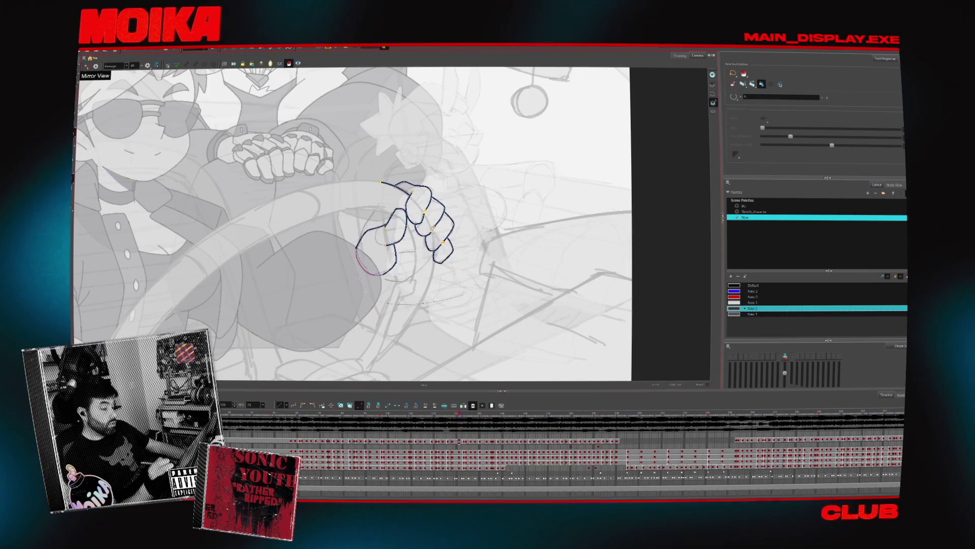
Fill the gripping fist with the dark New 1 swatch and zoom out to the whole scene.
key(period)
key(period)
key(comma)
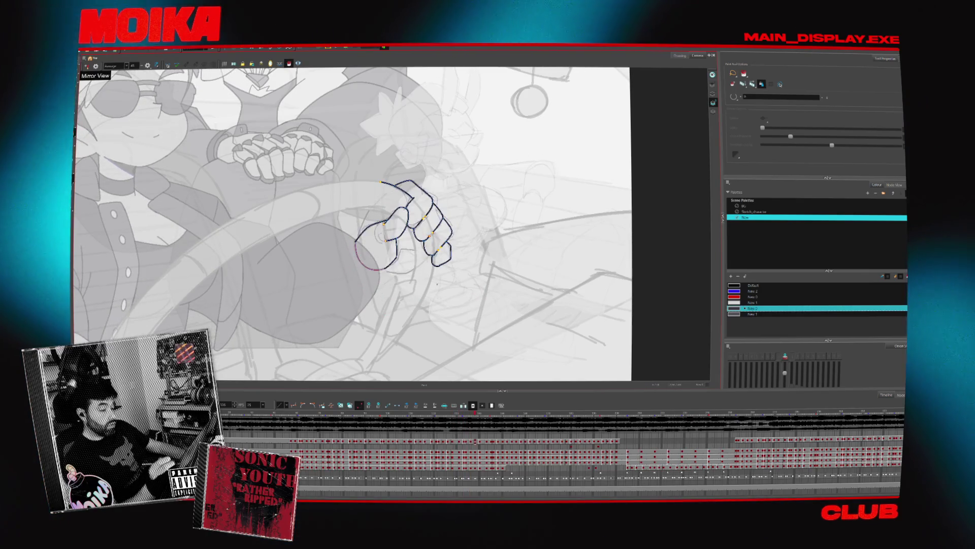
key(period)
key(period)
key(d)
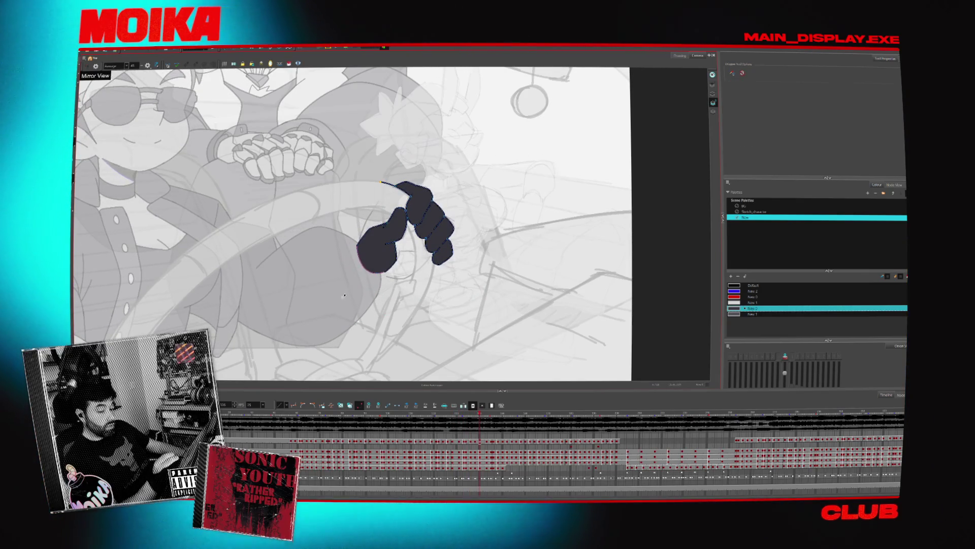
click(537, 180)
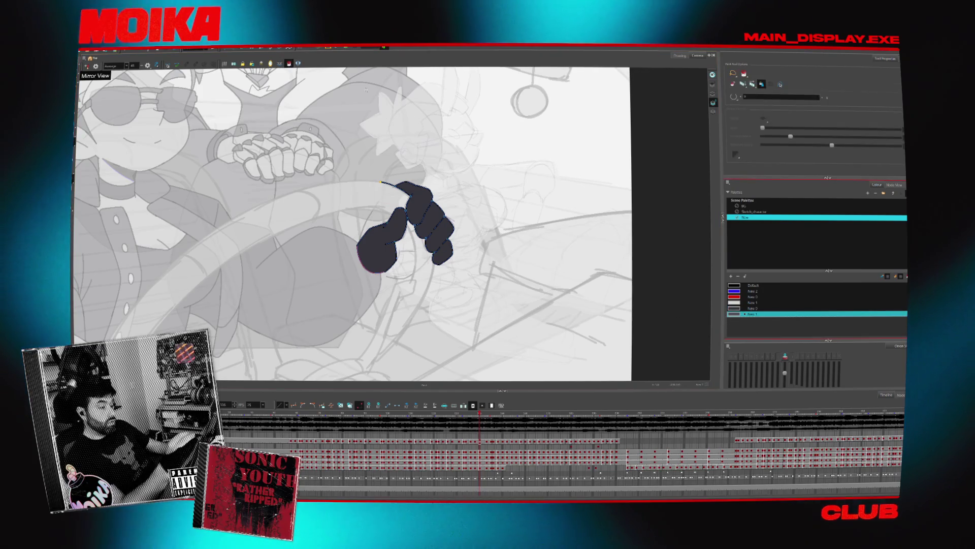
key(comma)
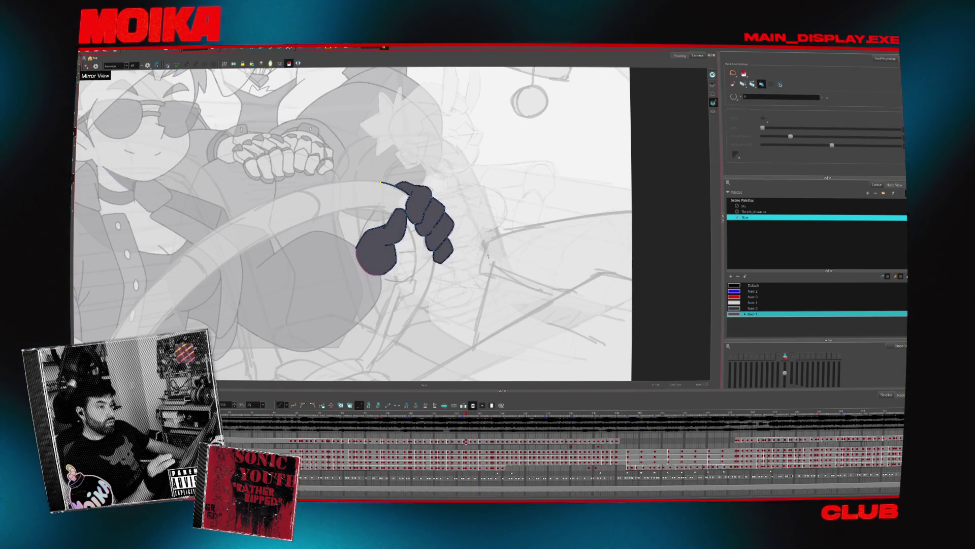
key(comma)
key(comma)
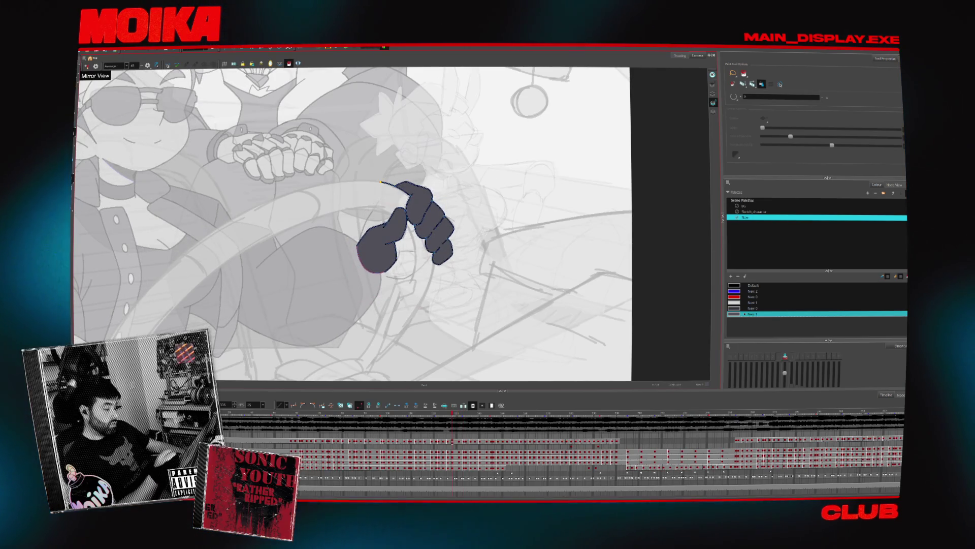
scroll(402, 317, down, 6)
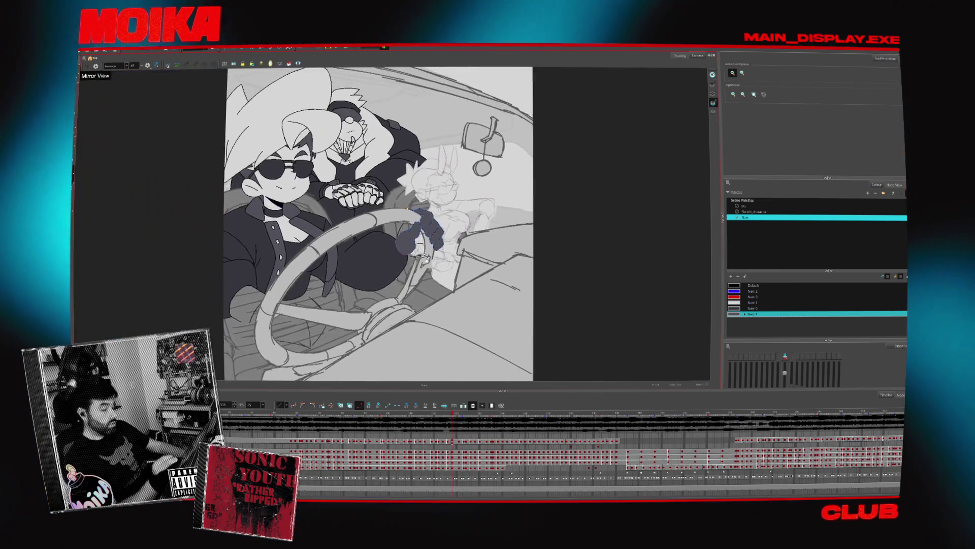
Scrub through the inked drawings: grinning face, lowered head and hand on the wheel.
key(period)
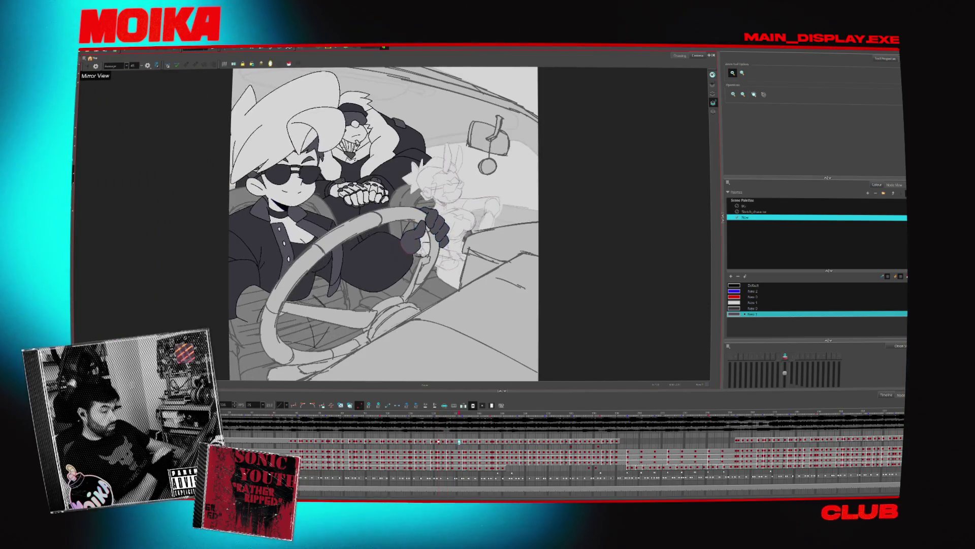
click(333, 415)
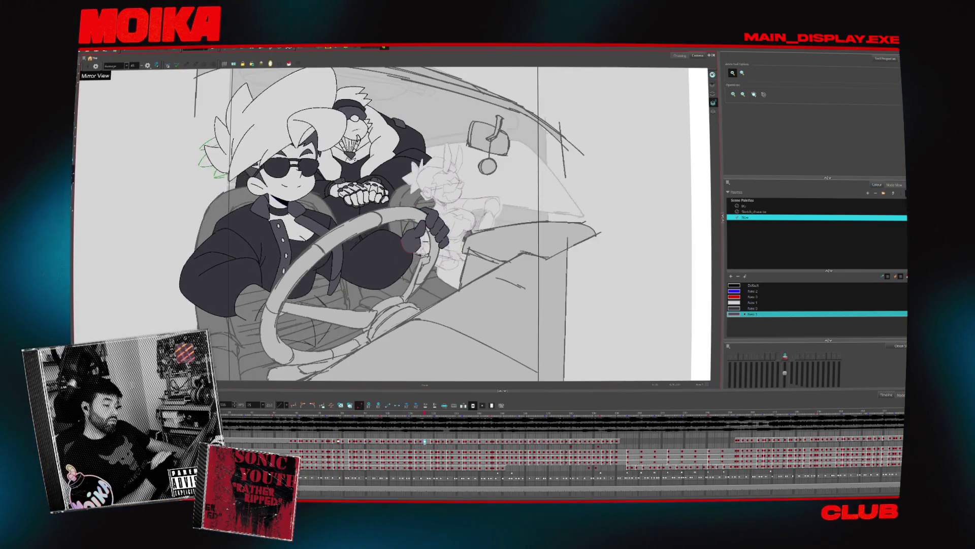
key(period)
key(period)
key(period)
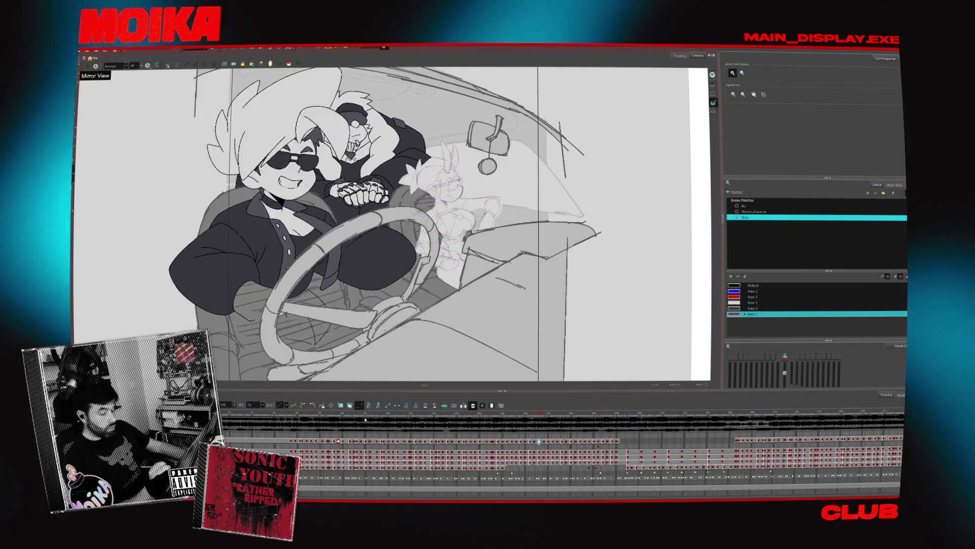
key(period)
key(period)
key(period)
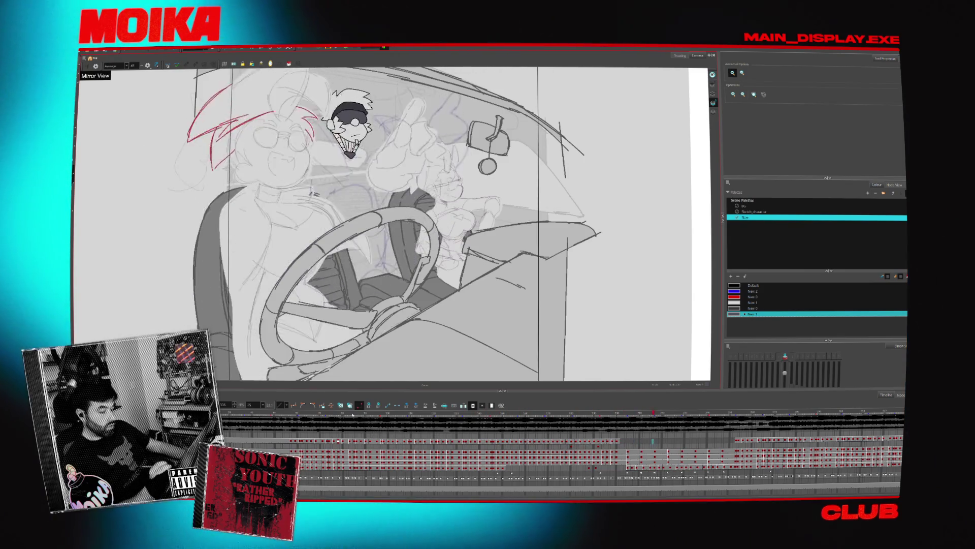
key(period)
key(period)
key(period)
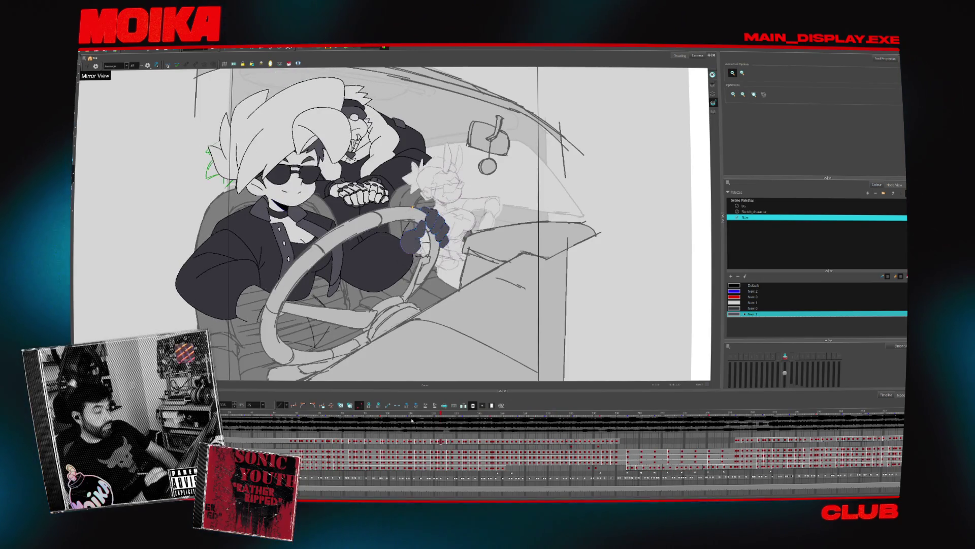
Go to the red sketch frames, return to an inked frame, deselect and turn on Light Table.
key(period)
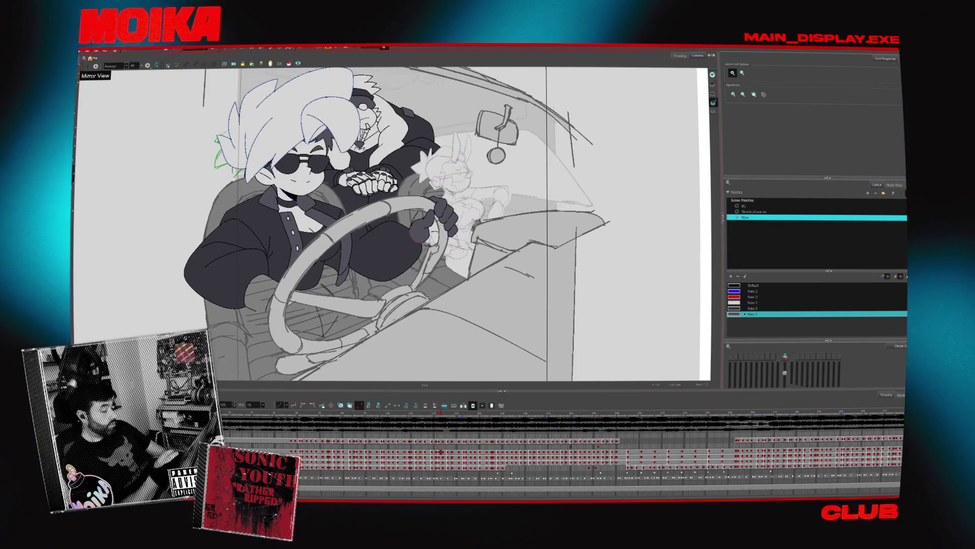
key(period)
key(period)
key(period)
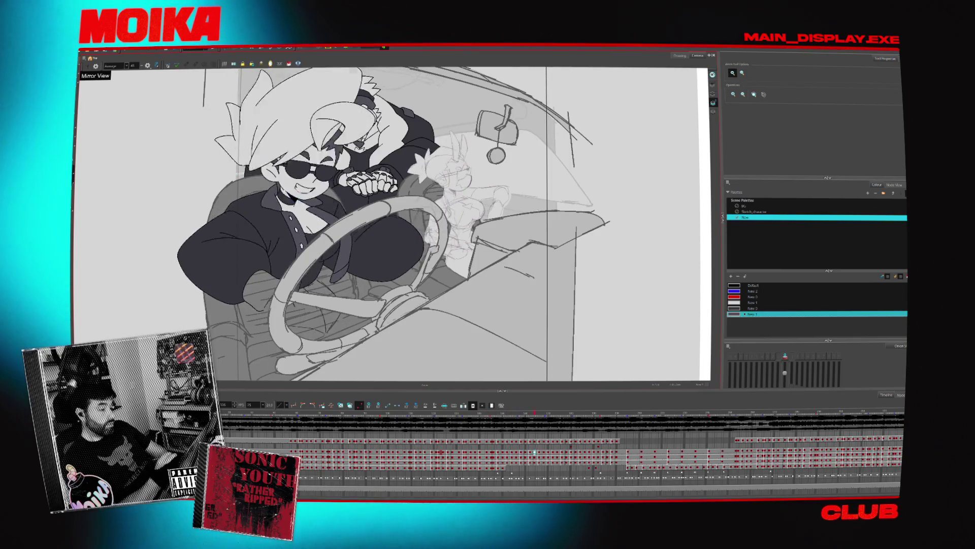
key(period)
key(period)
key(period)
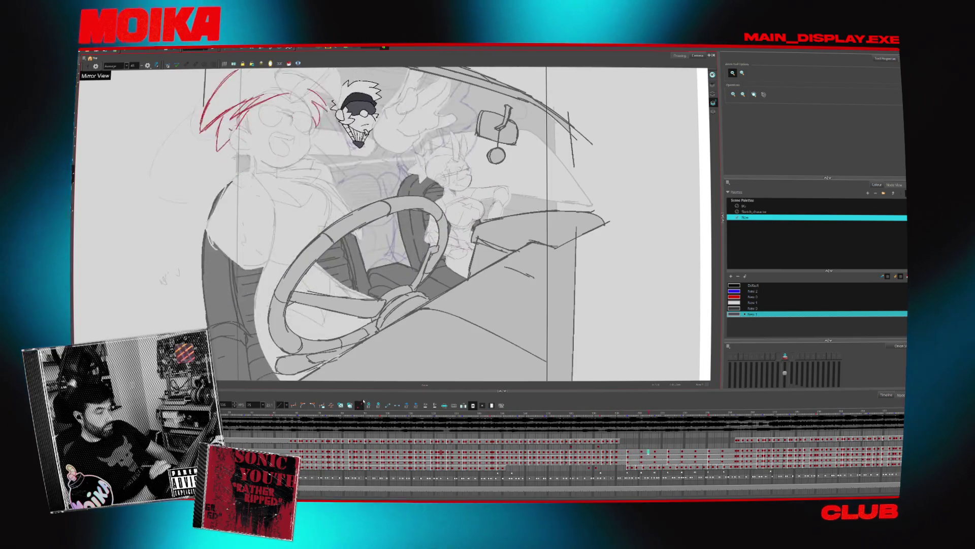
click(361, 415)
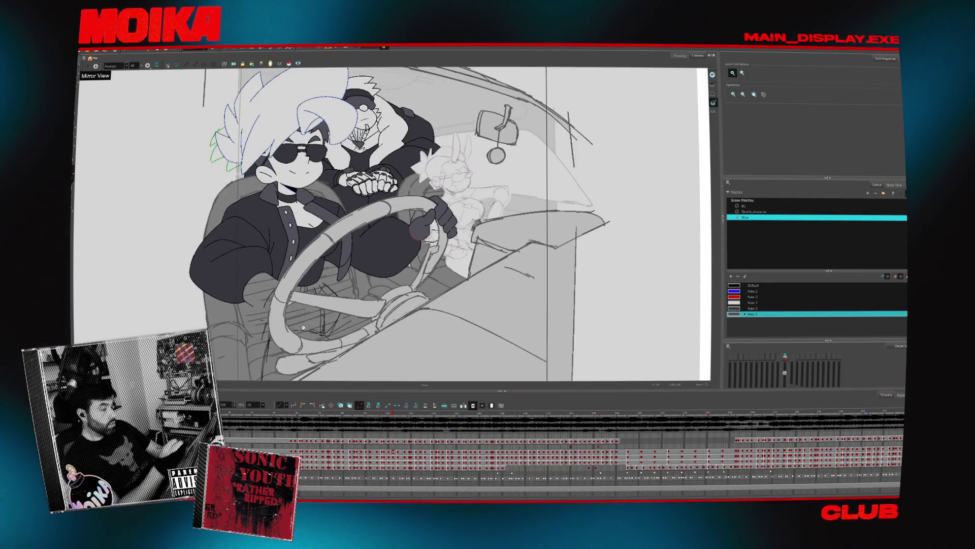
key(Escape)
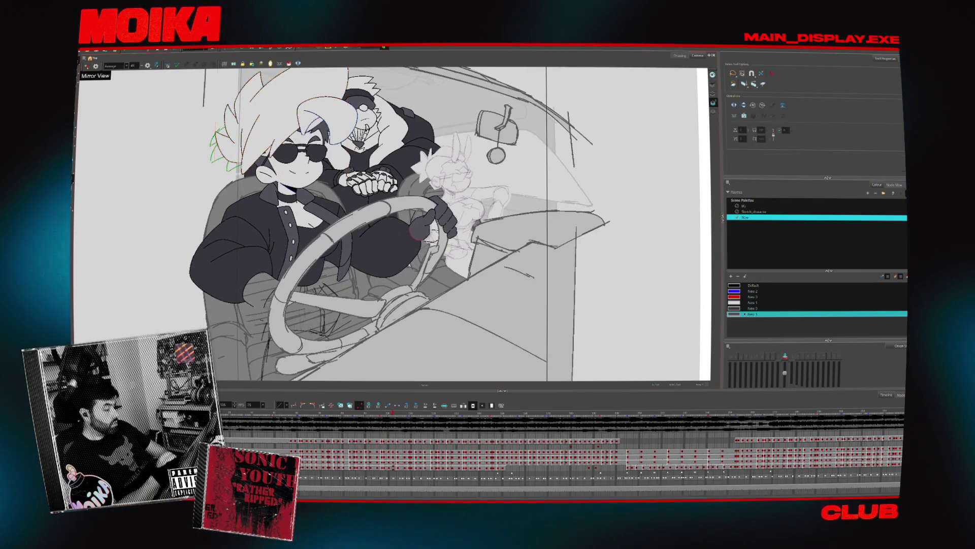
key(shift+l)
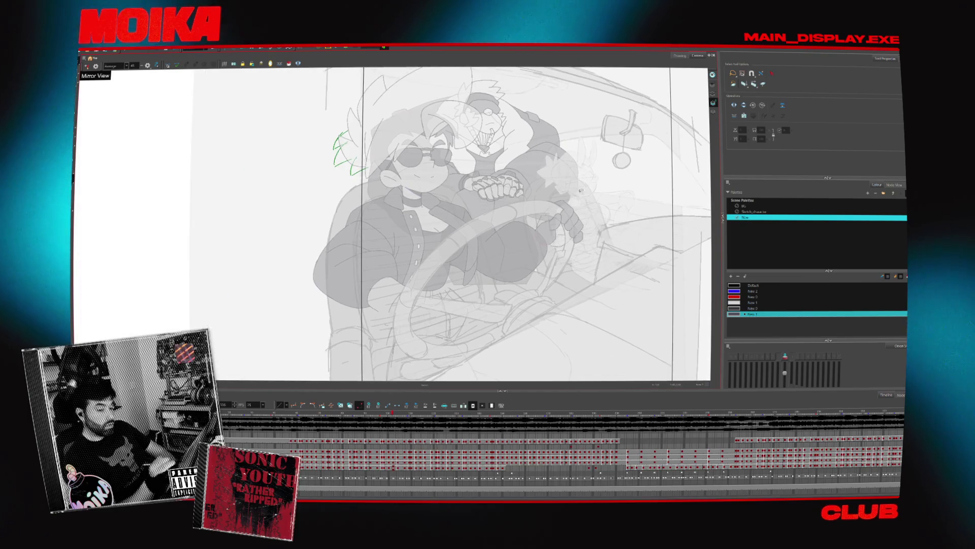
Select all strokes and jump between earlier, fully inked and red-sketch frames on the timeline.
key(ctrl+a)
key(comma)
key(comma)
key(comma)
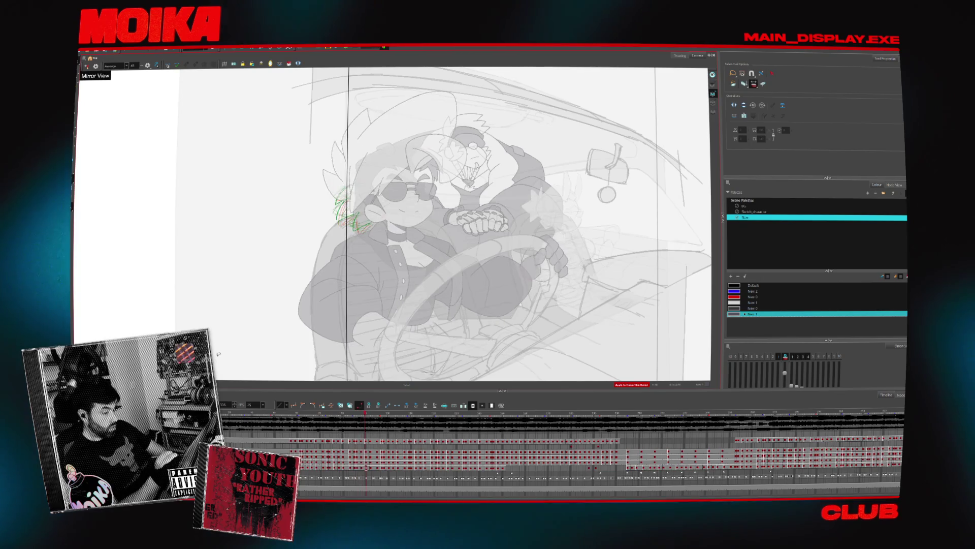
key(period)
key(period)
key(period)
key(period)
key(period)
key(period)
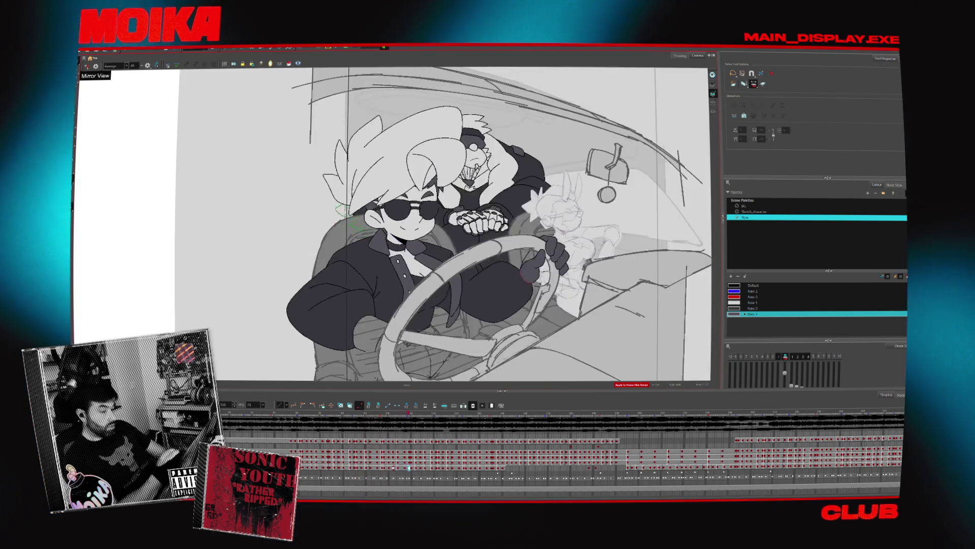
click(395, 426)
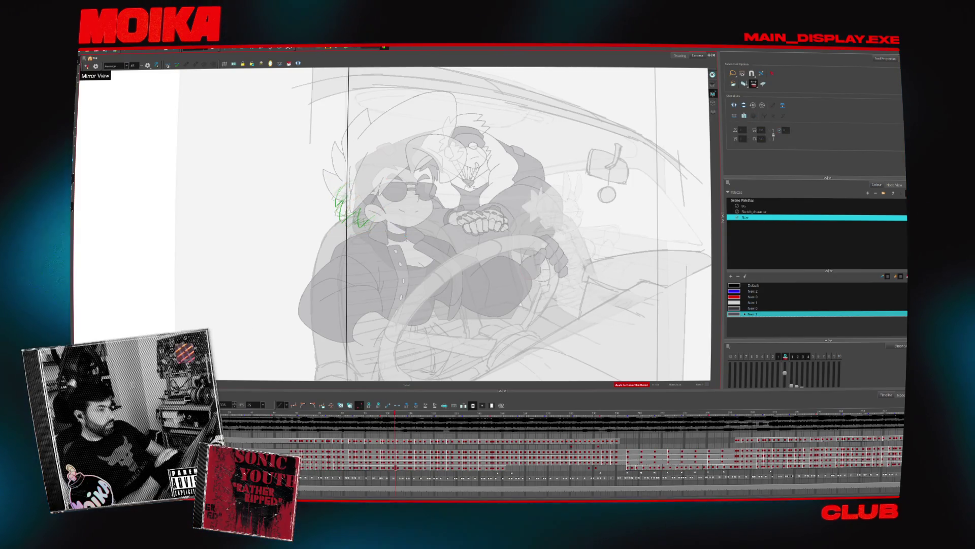
click(504, 466)
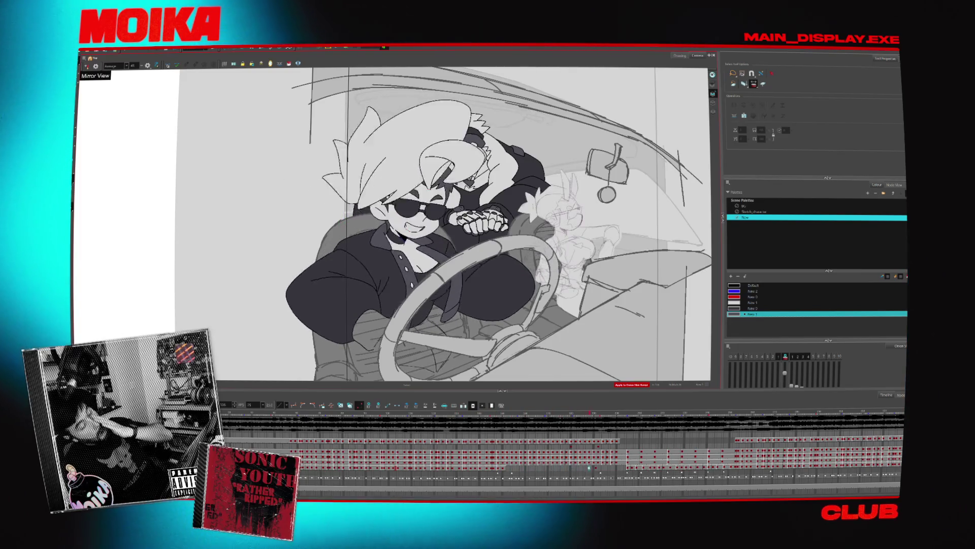
click(730, 466)
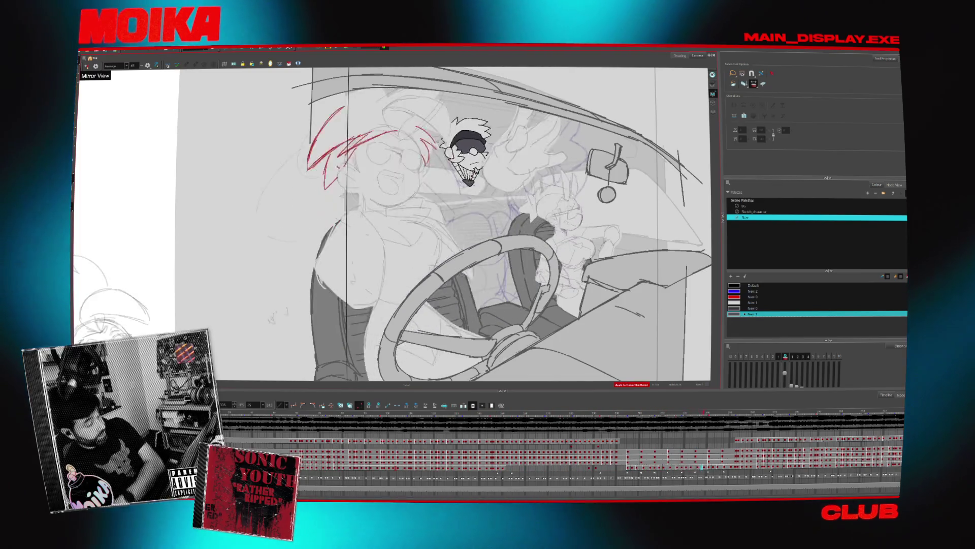
drag(729, 467, 757, 467)
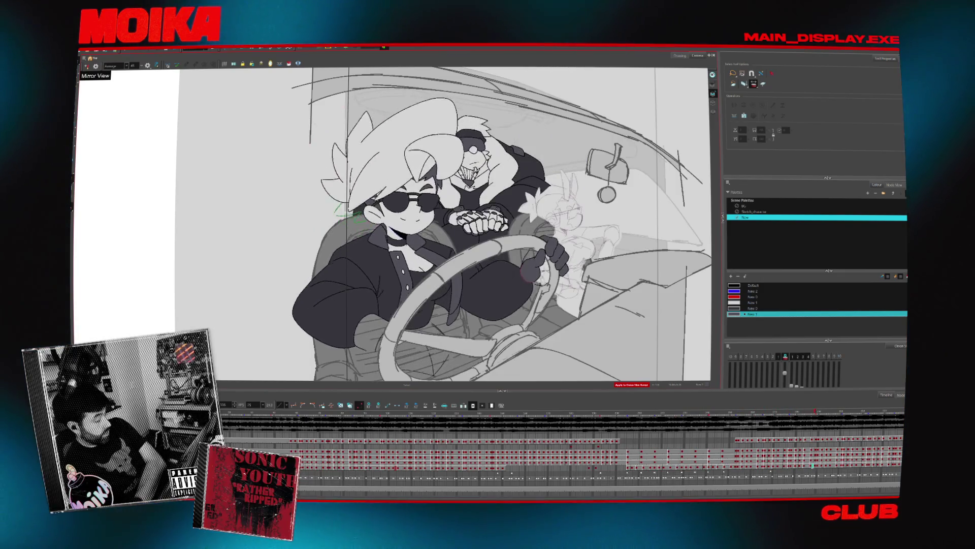
Zoom the canvas, play the animation briefly, then return to the earlier green-sketch frame.
scroll(388, 240, down, 3)
scroll(388, 240, up, 2)
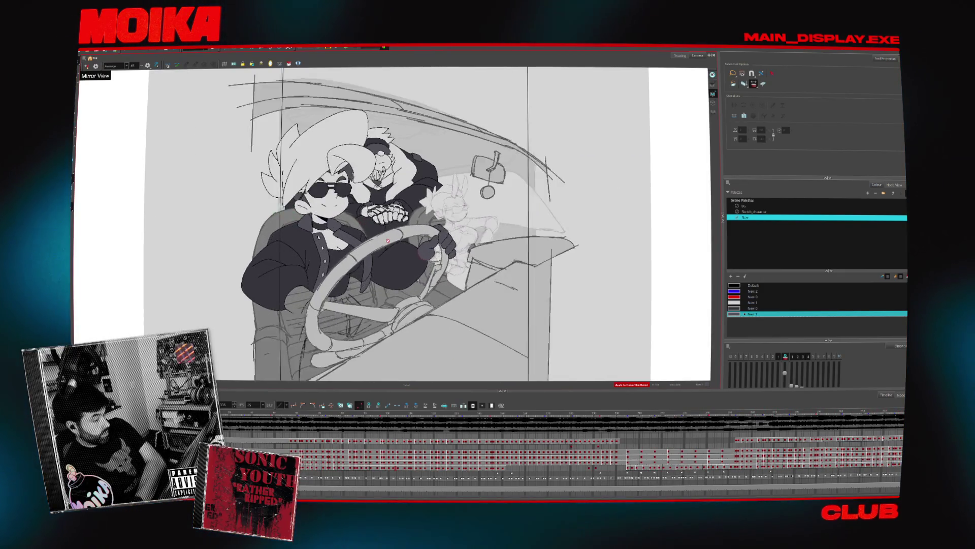
scroll(388, 240, up, 1)
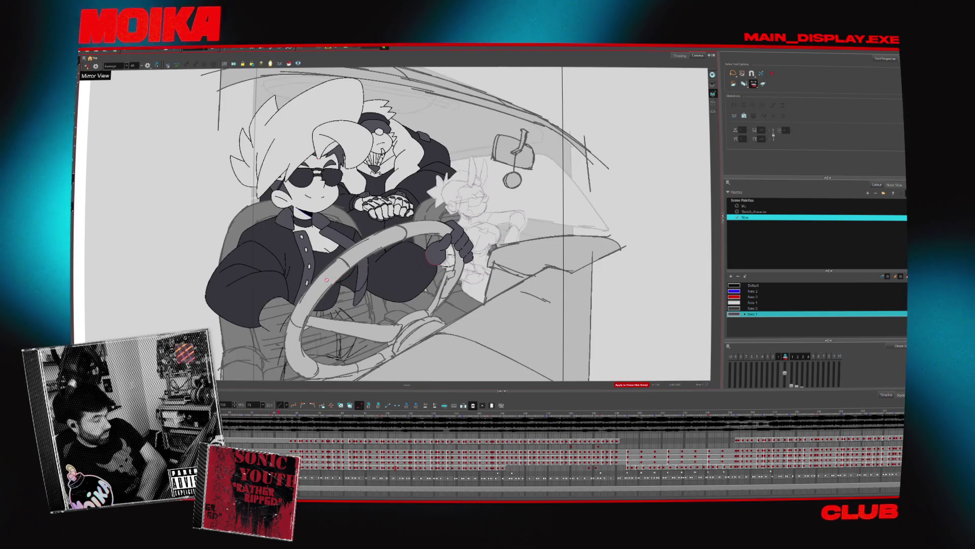
key(Return)
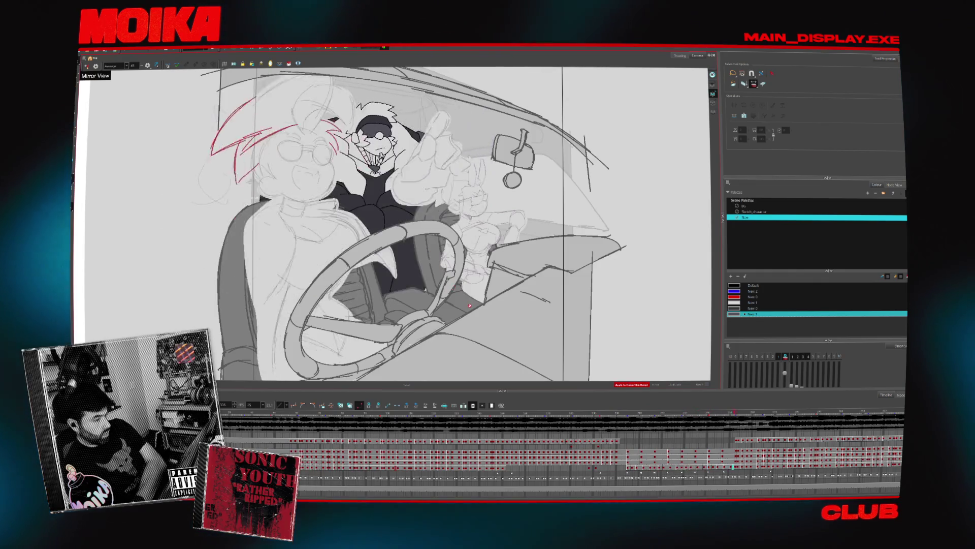
click(501, 416)
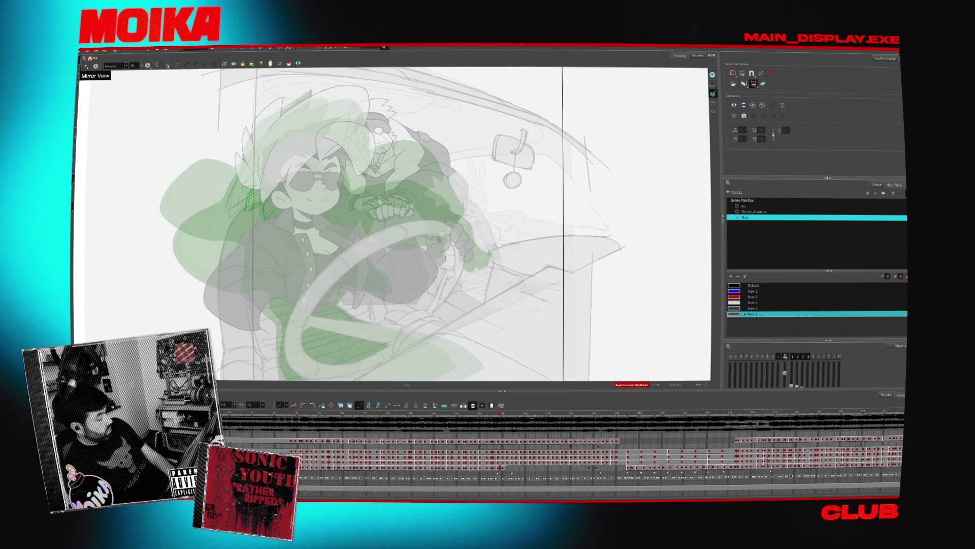
Hide the onion skin, collapse the timeline rows and step to the steering wheel and dashboard frame.
key(alt+o)
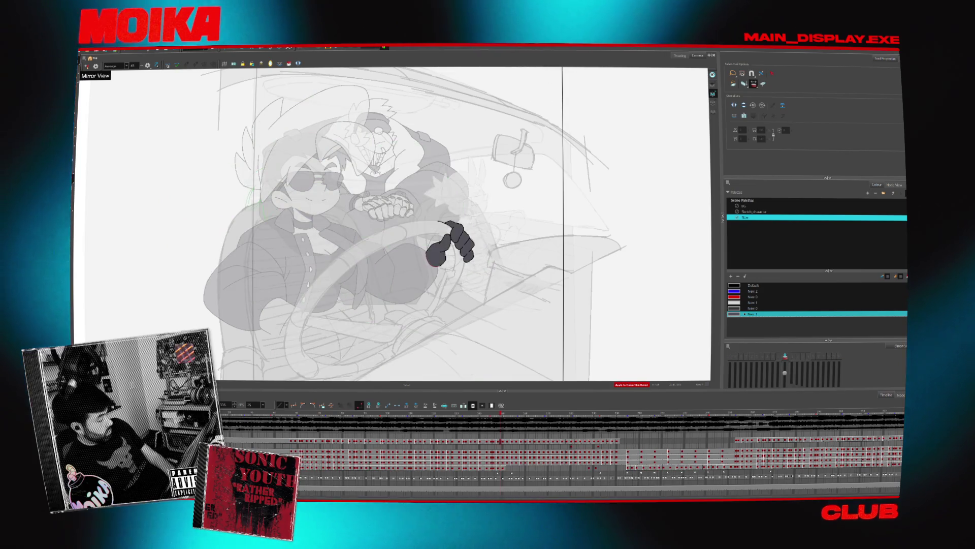
key(ctrl+shift+e)
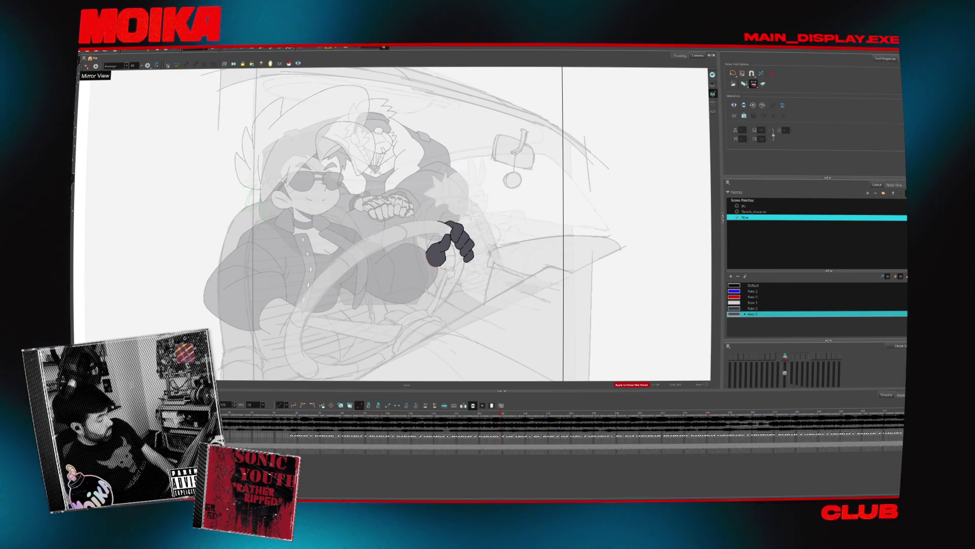
key(period)
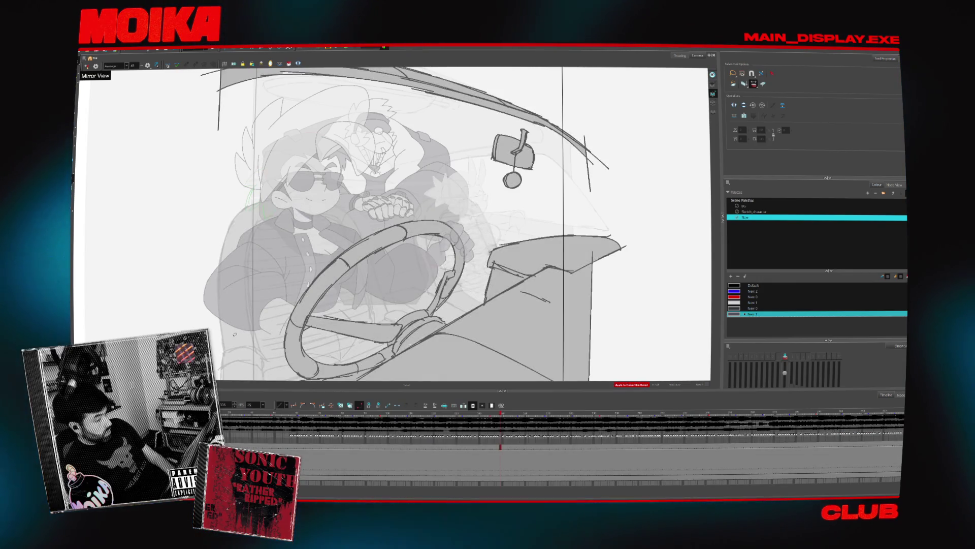
key(period)
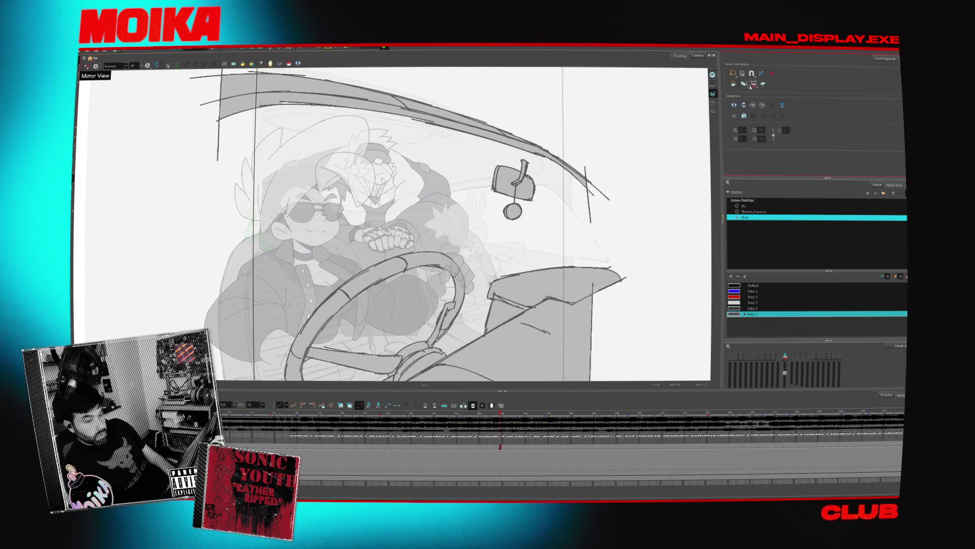
Select all wheel, dashboard and roof lines, then switch from the BG to the Sketch_character palette.
key(ctrl+a)
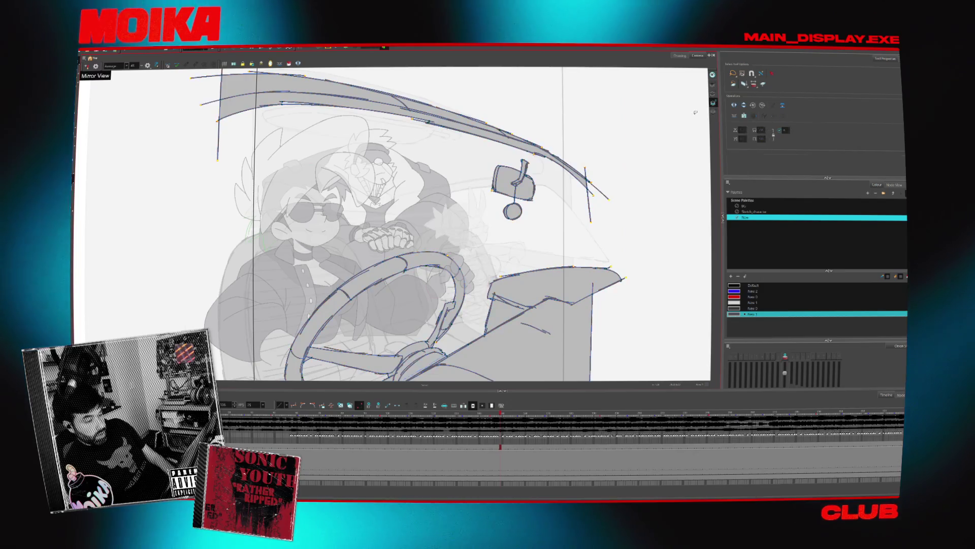
click(695, 113)
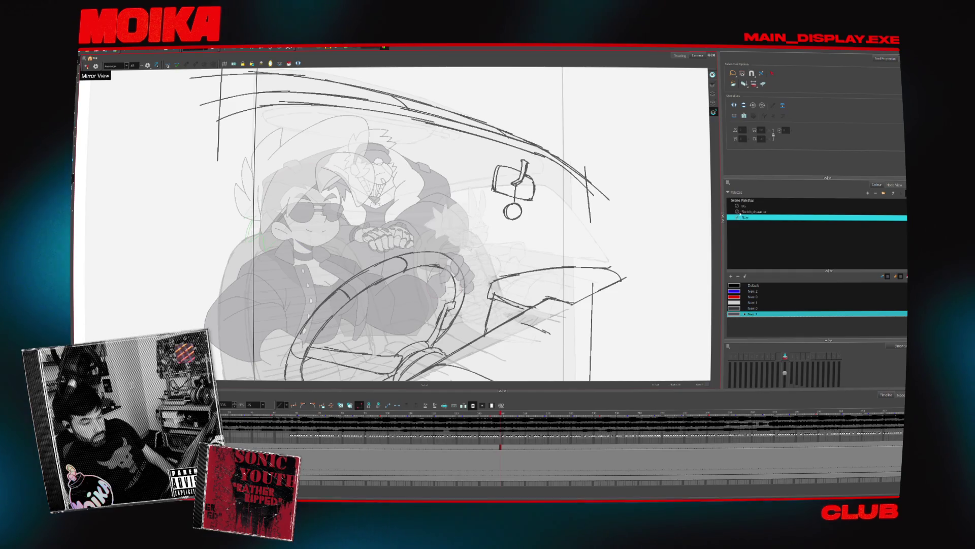
click(743, 206)
key(ctrl+a)
click(734, 285)
click(753, 211)
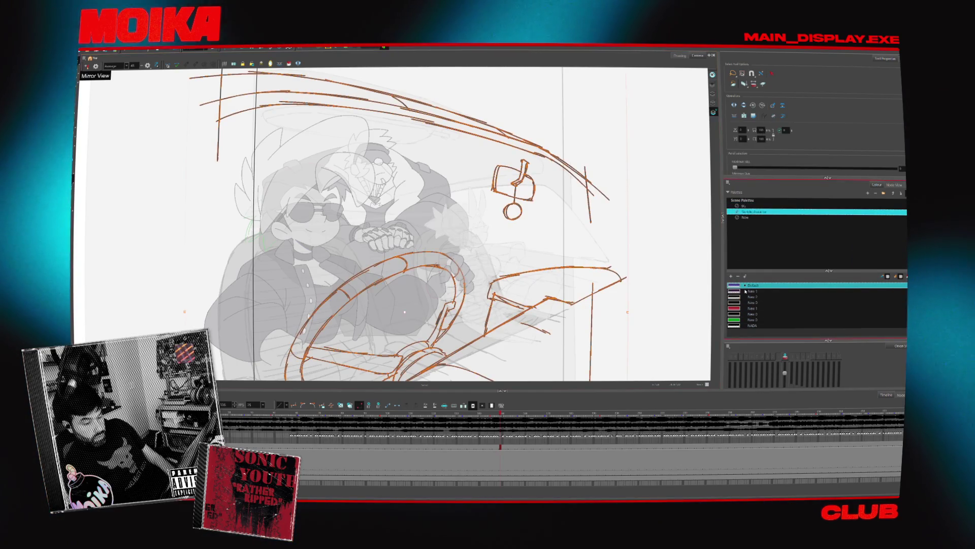
Recolour the selected wheel, dashboard and roof lines purple from Sketch_character, then check other frames.
click(734, 286)
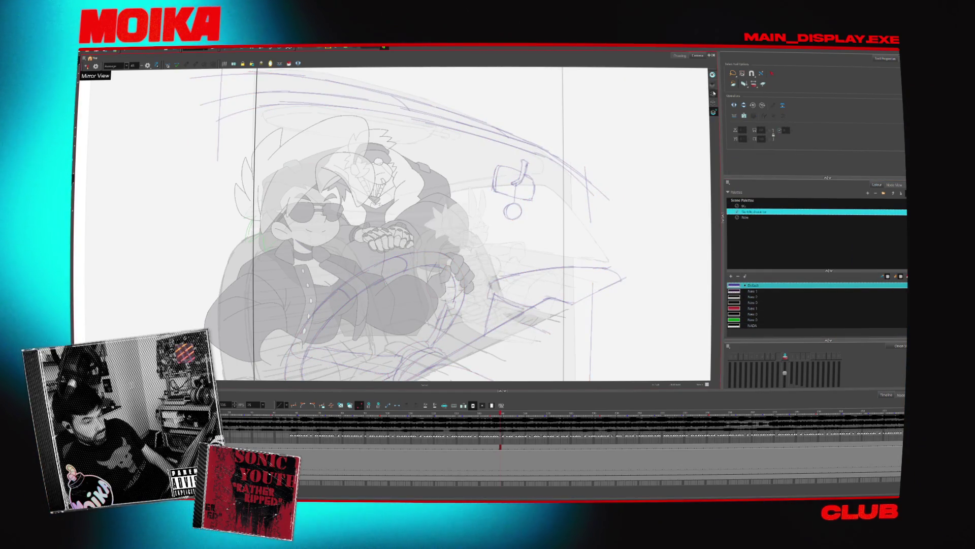
click(413, 414)
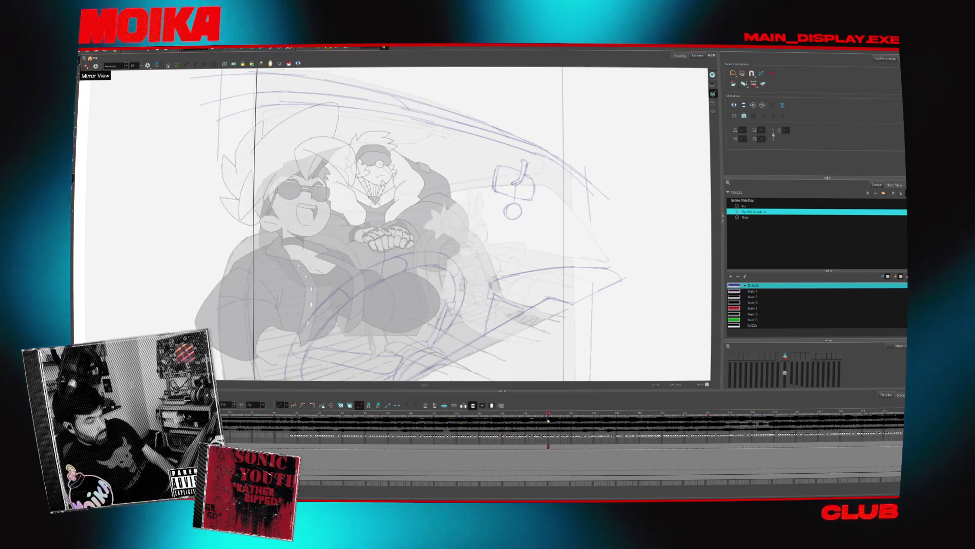
key(period)
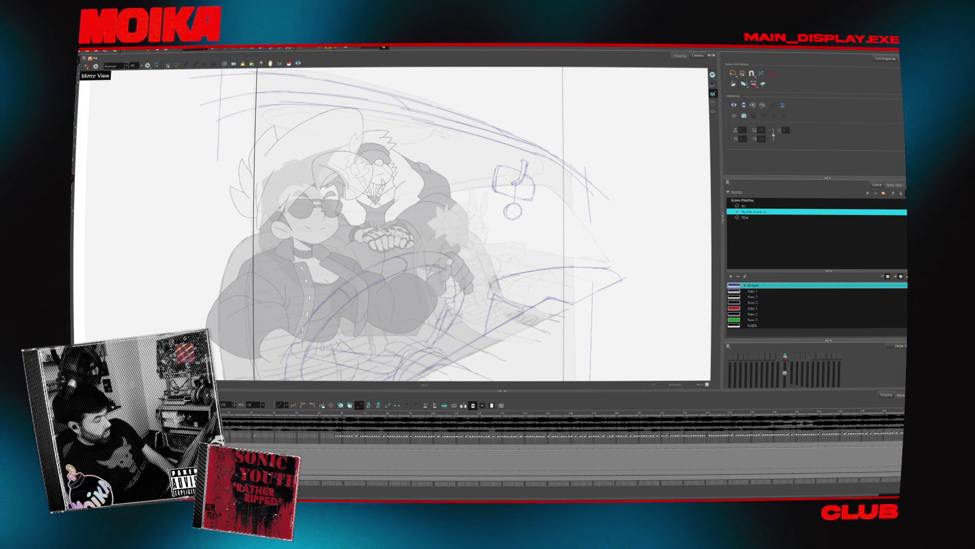
scroll(394, 223, down, 5)
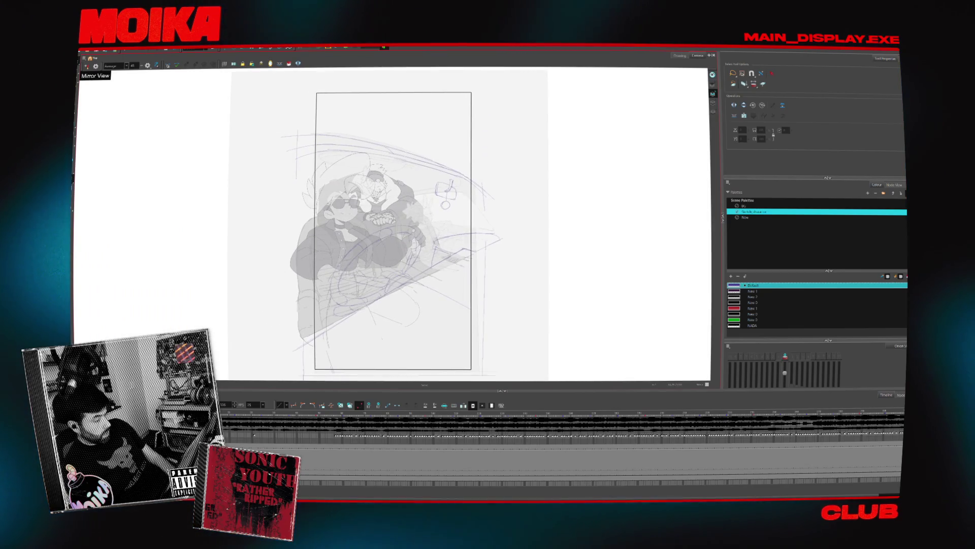
Jump to an inked character frame, shift the view up-left and play back the animation.
click(252, 415)
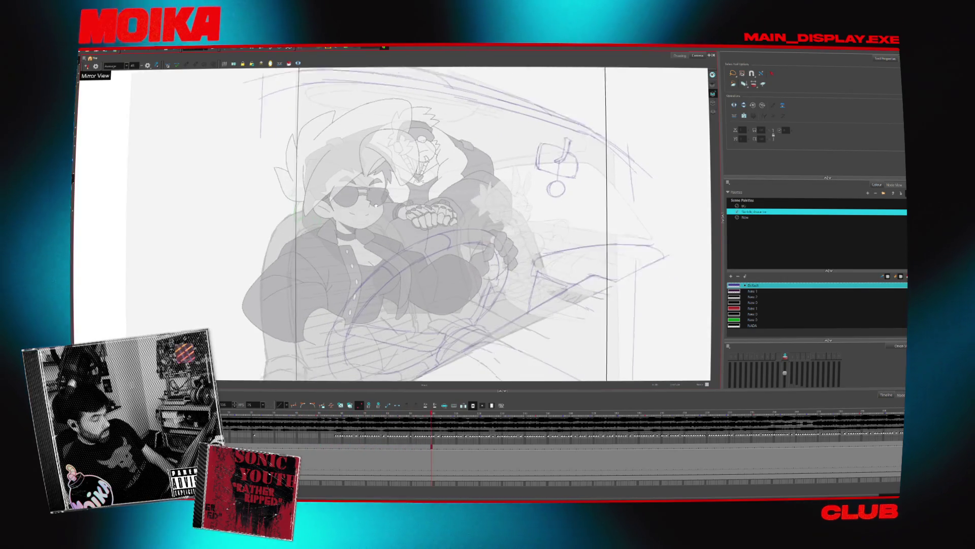
drag(375, 204, 357, 183)
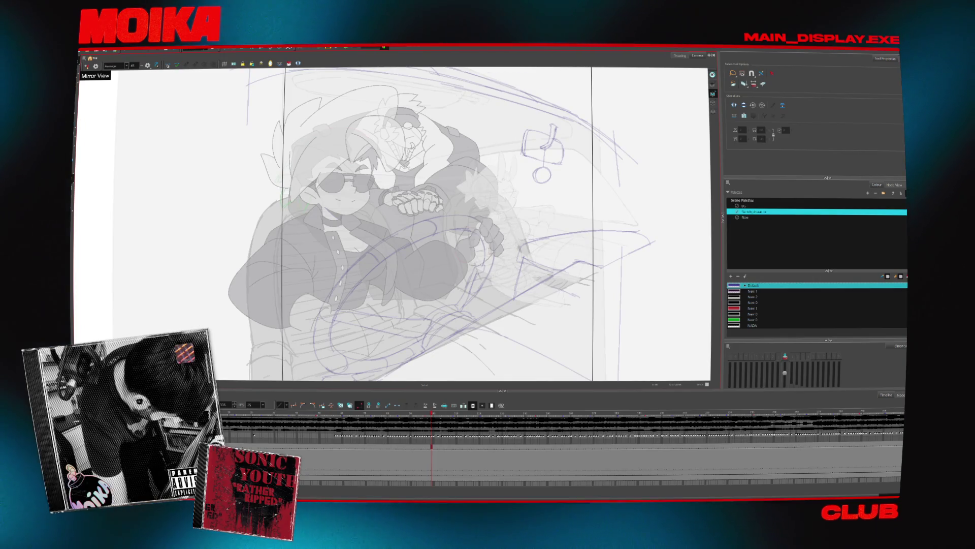
key(Return)
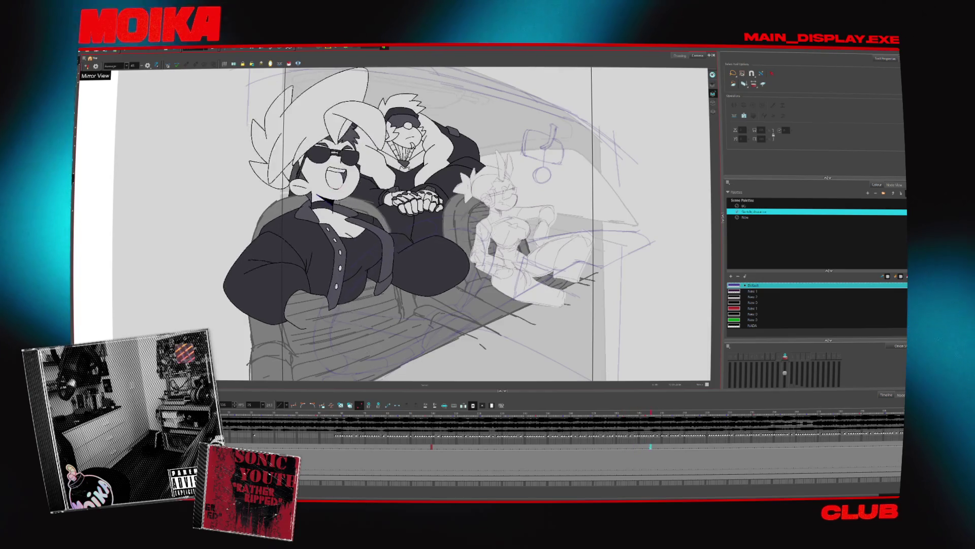
Move to a later frame to keep inking, then bring up the Windows Start menu.
click(737, 412)
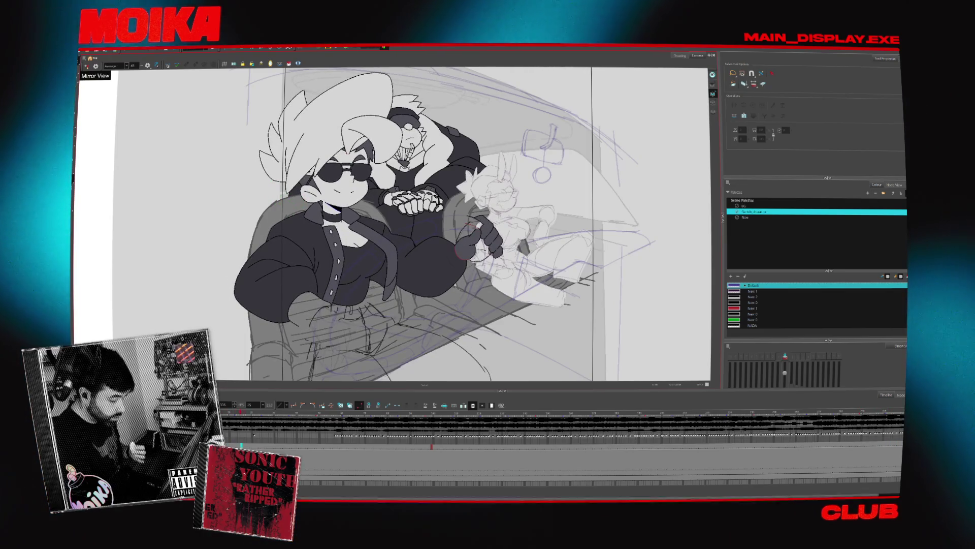
key(super)
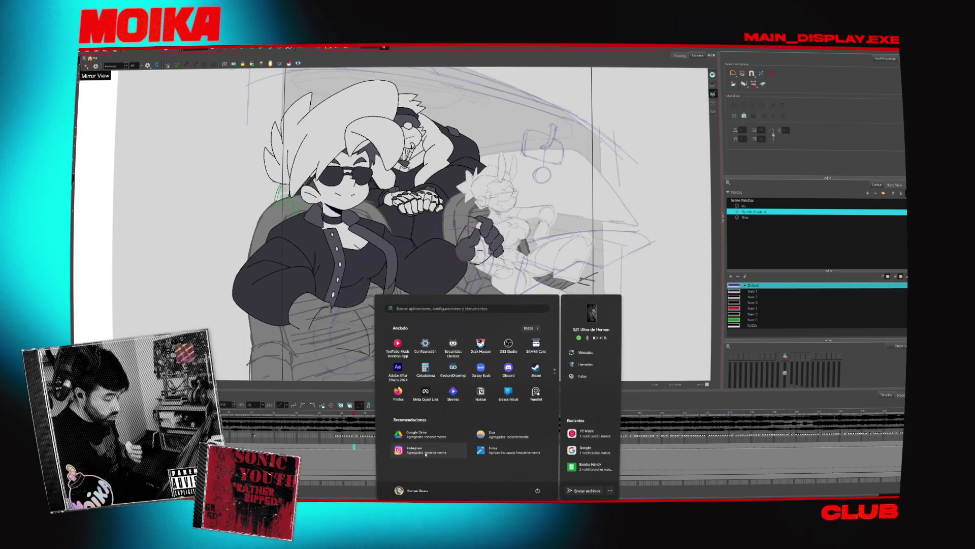
Search Start for 'ba' to find Bambu Studio and launch it.
text(bsale login)
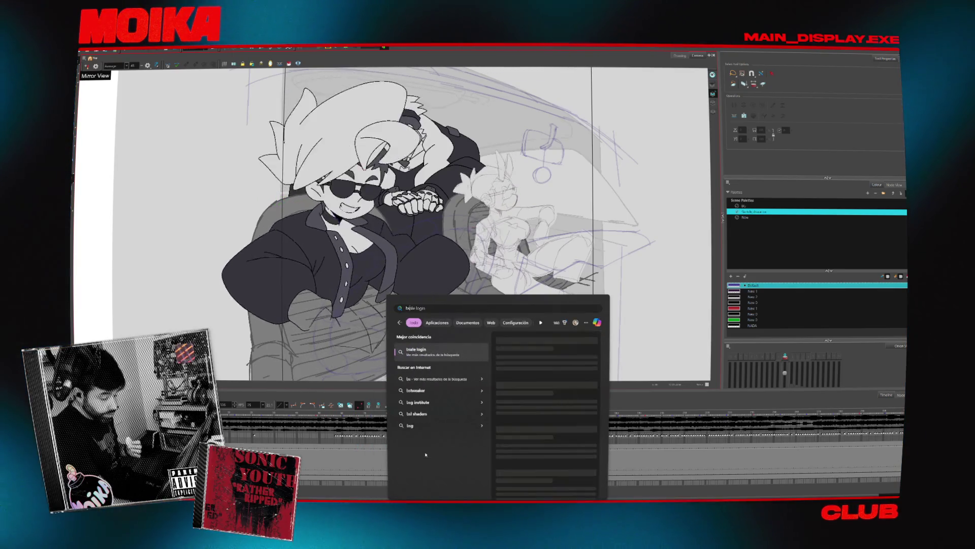
text(s)
key(BackSpace)
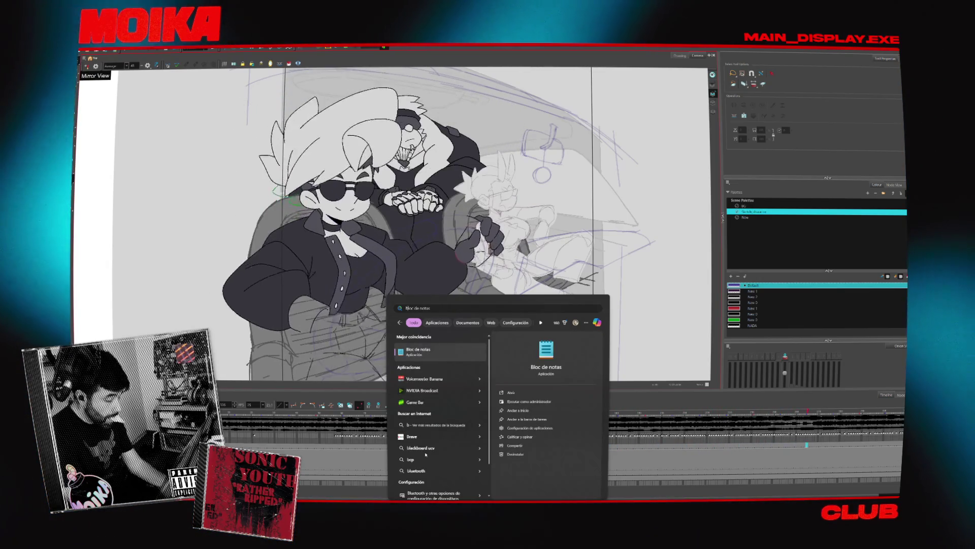
text(a)
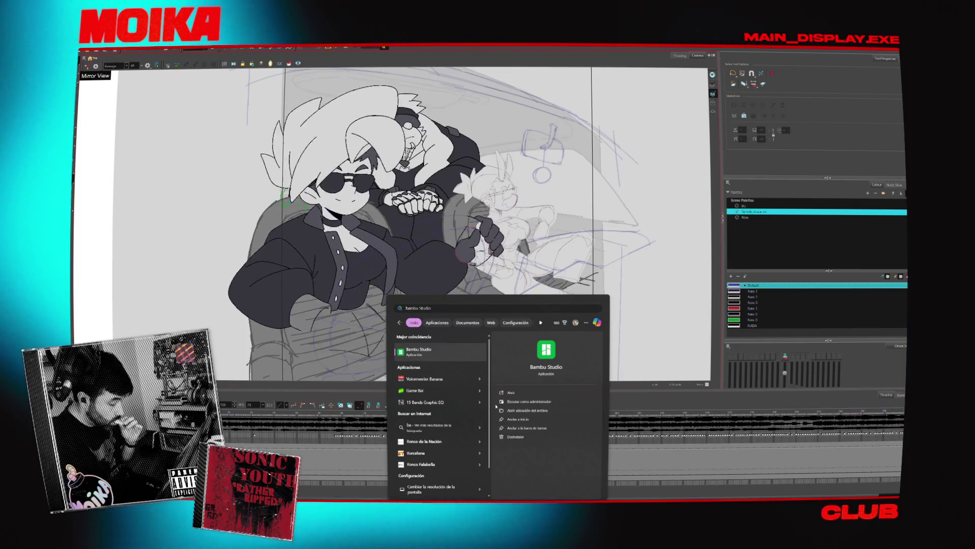
key(Return)
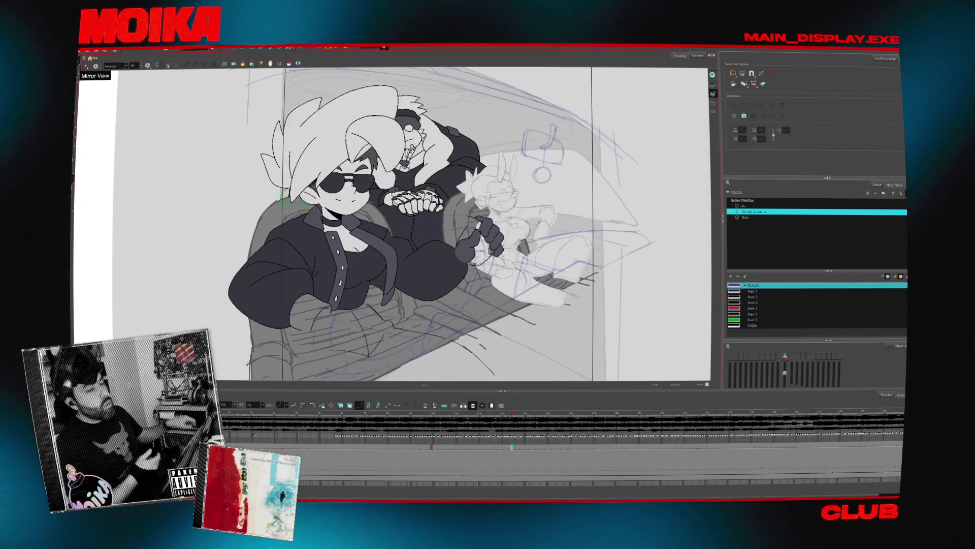
Jump on the timeline ruler to the blue-violet steering wheel and dashboard sketch frame.
click(420, 414)
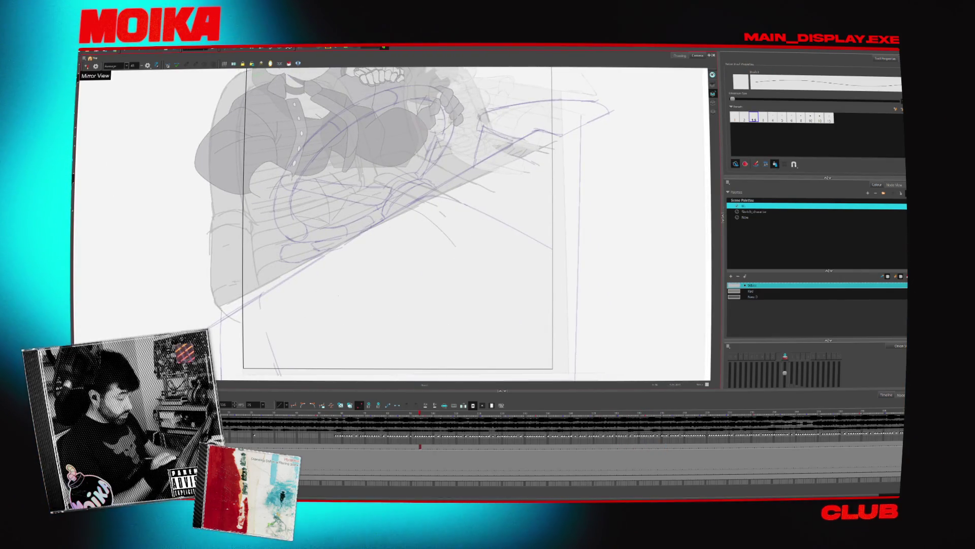
Bring the dashboard into view and ink its long lower edge in the New palette colour.
drag(613, 178, 621, 240)
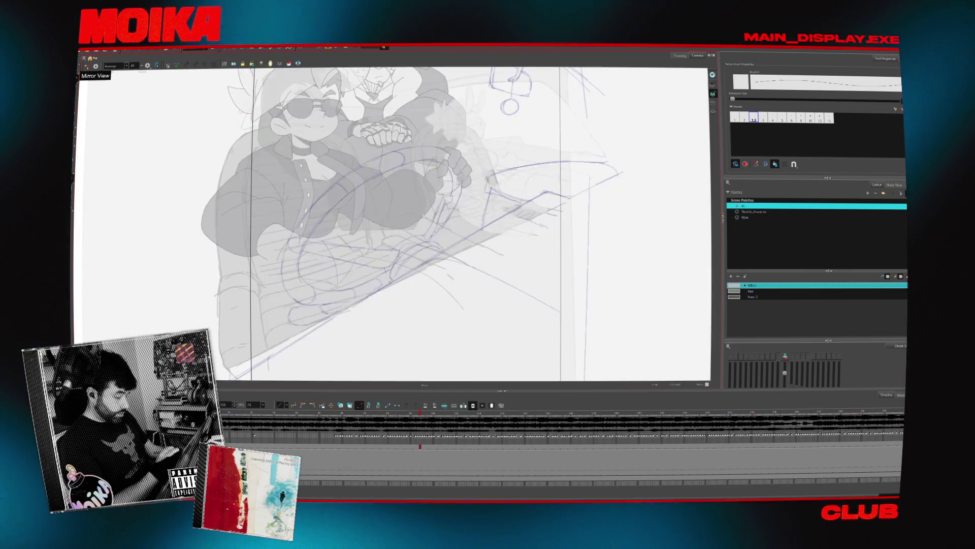
scroll(382, 261, down, 2)
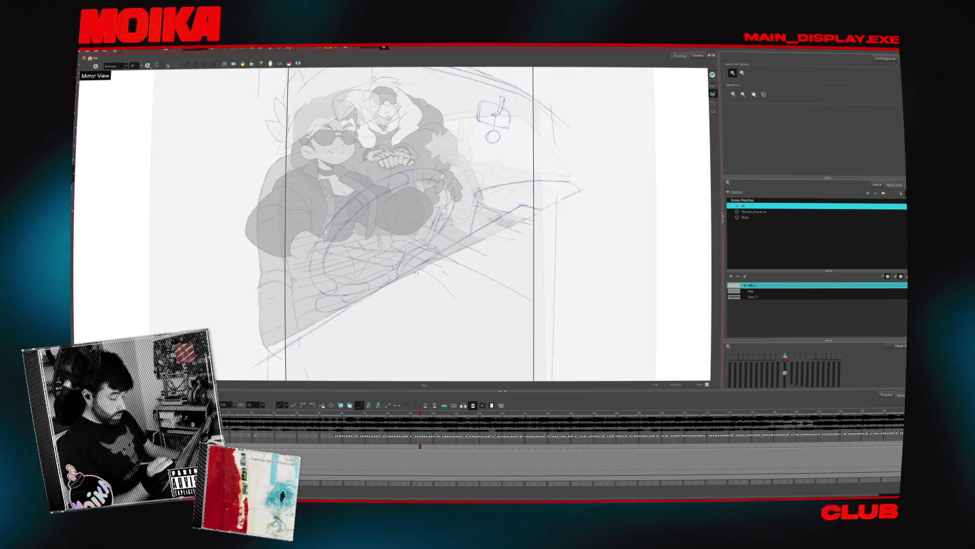
click(744, 218)
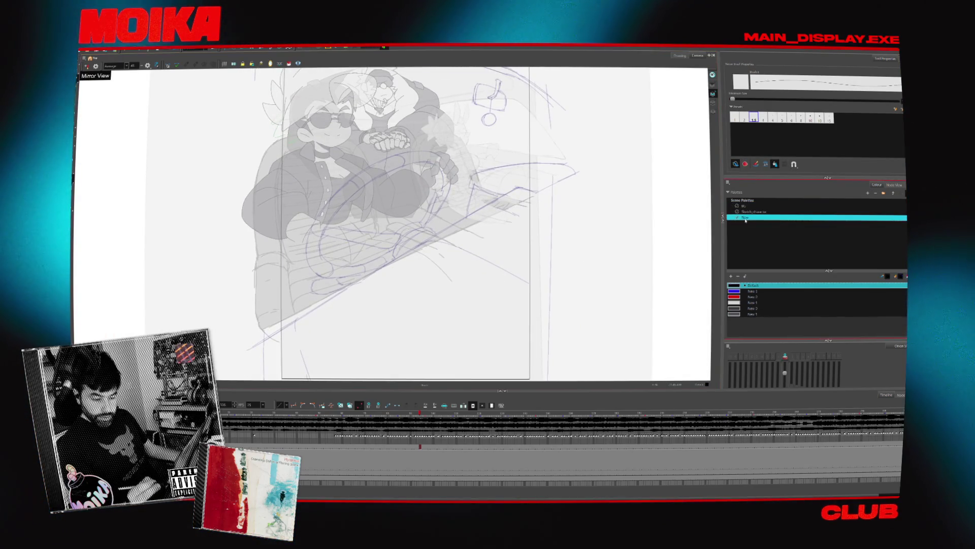
drag(416, 259, 566, 206)
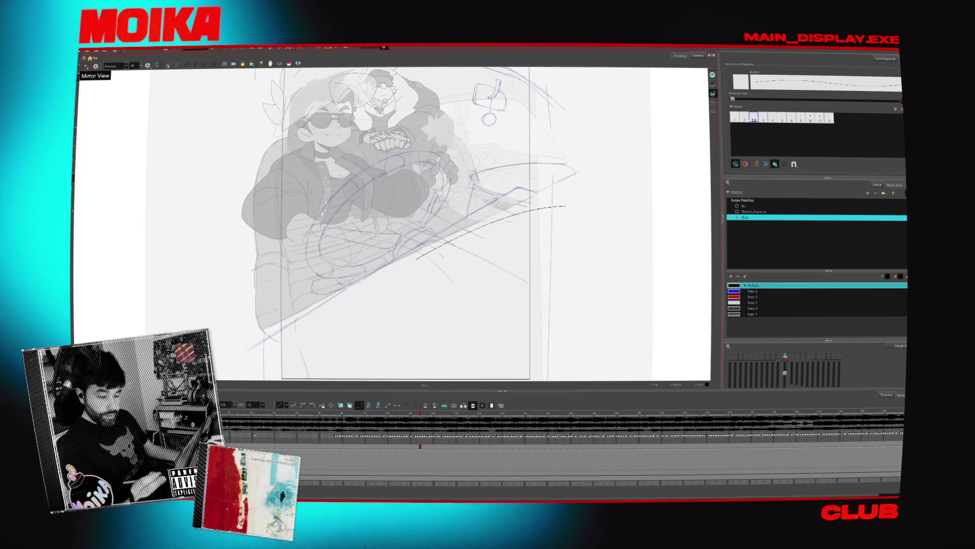
scroll(406, 224, up, 2)
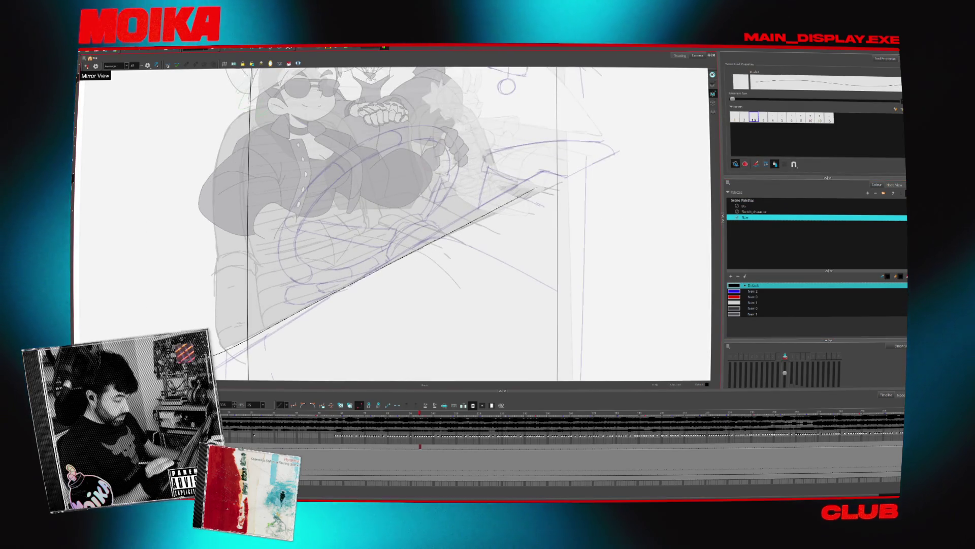
drag(249, 332, 584, 160)
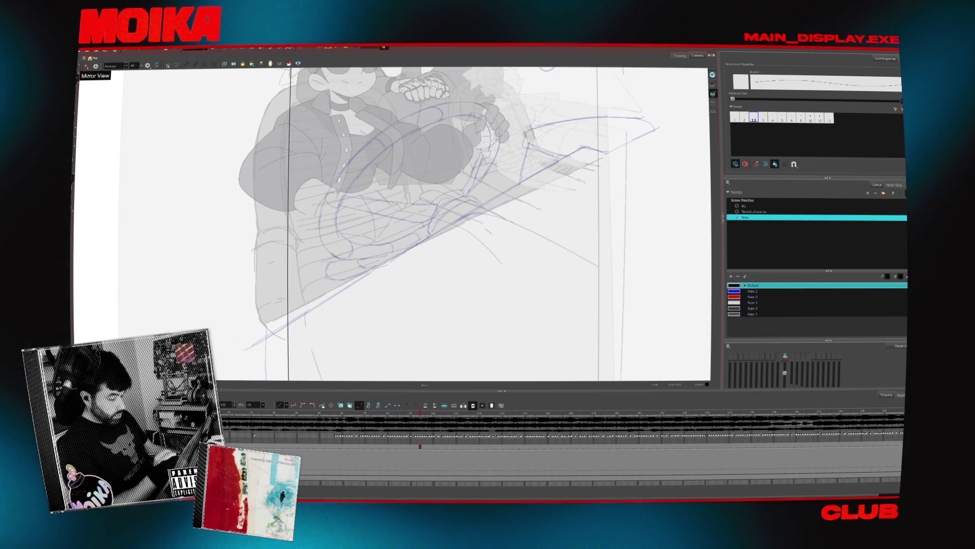
Undo and redraw the long dashboard edge line, adding a shorter stroke at its end.
key(ctrl+z)
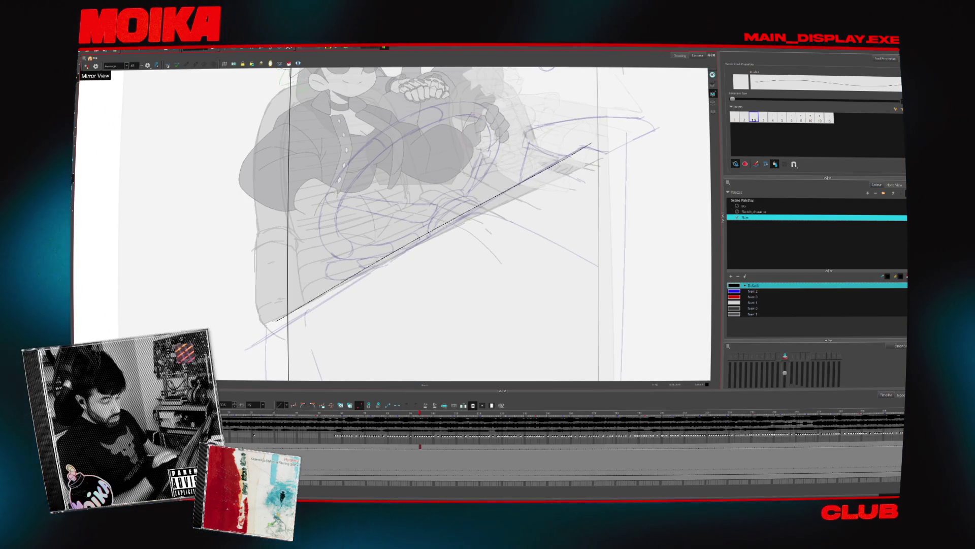
drag(237, 342, 579, 150)
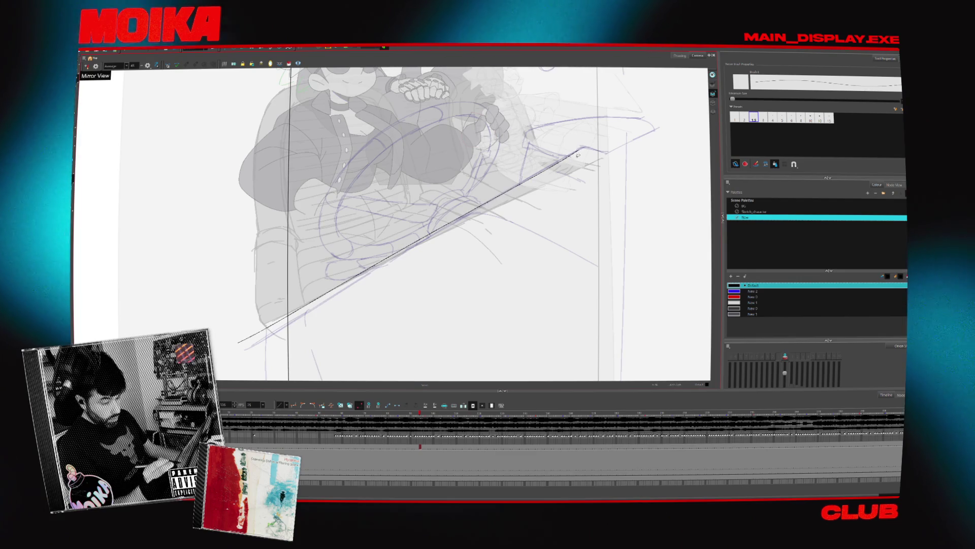
key(ctrl+z)
drag(249, 341, 320, 297)
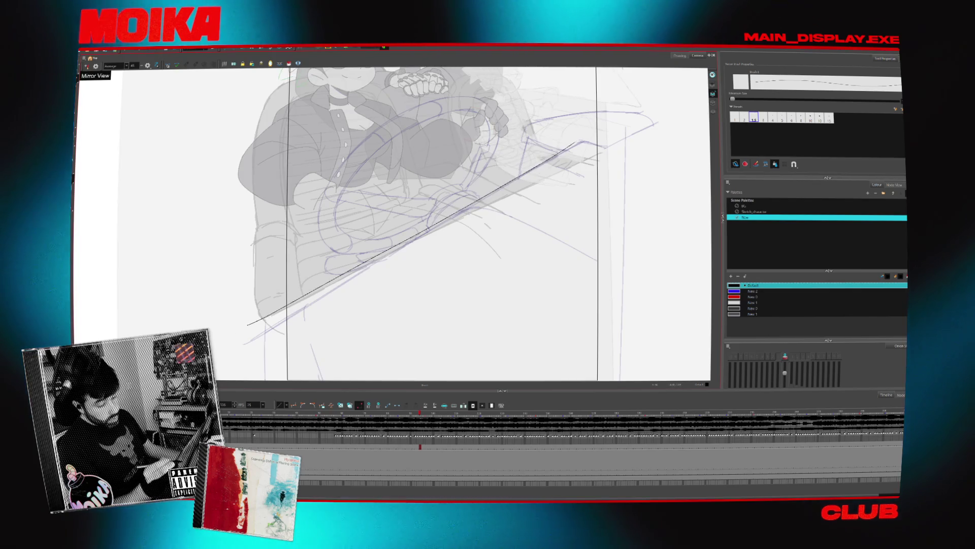
key(alt+z)
Zoom in and ink the diagonal line down toward the dashboard's front corner.
scroll(434, 211, up, 5)
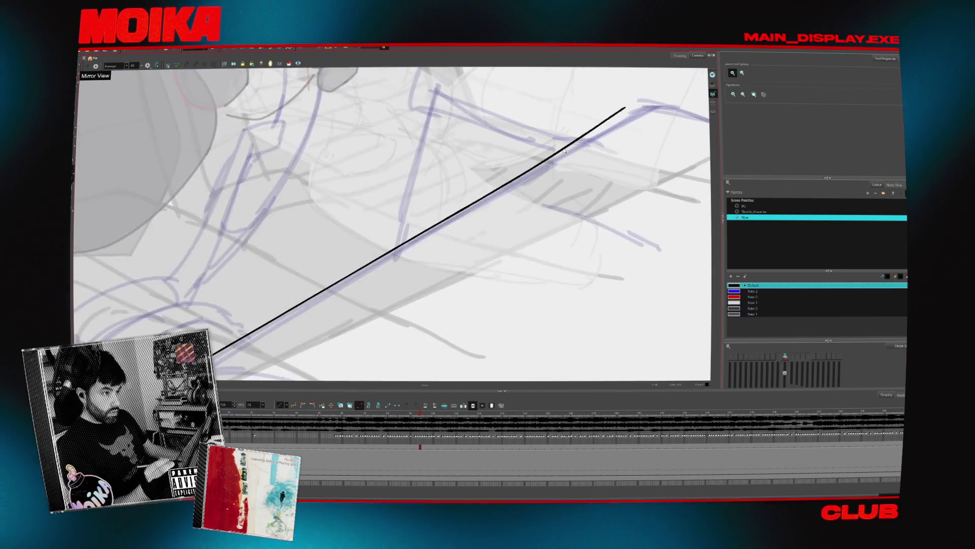
scroll(434, 211, up, 2)
key(alt+b)
drag(392, 230, 482, 178)
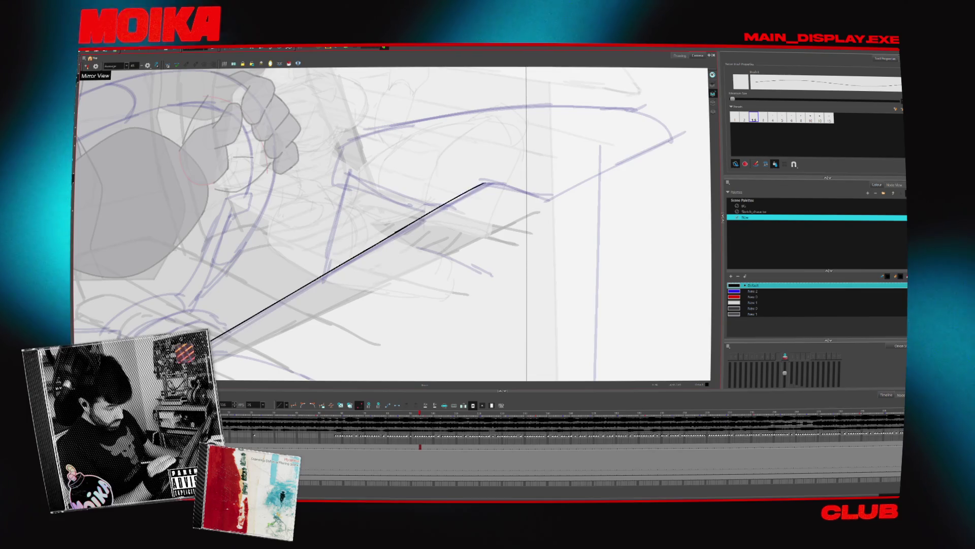
key(ctrl+z)
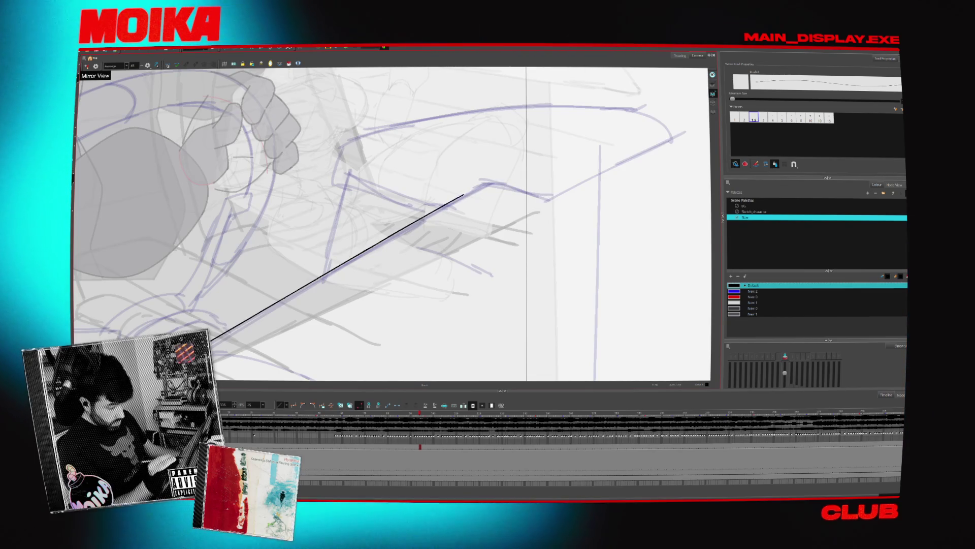
drag(349, 198, 318, 313)
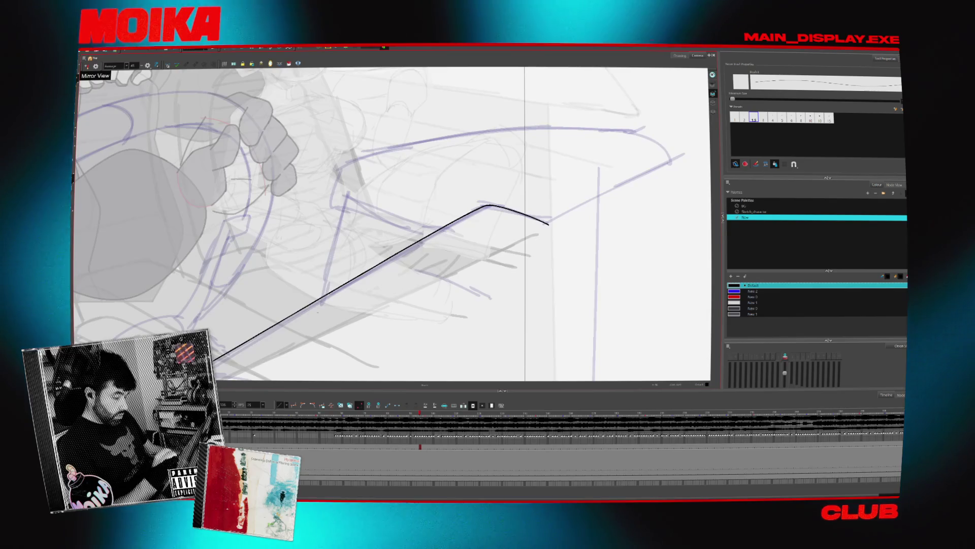
With the view mirrored, extend the line to the corner apex, then draw the curved upper edge.
click(87, 66)
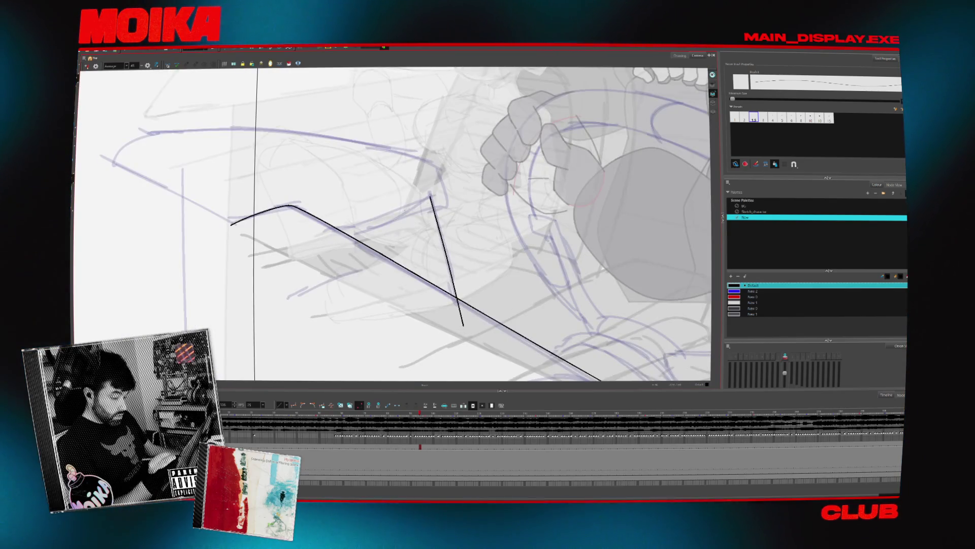
drag(417, 201, 431, 195)
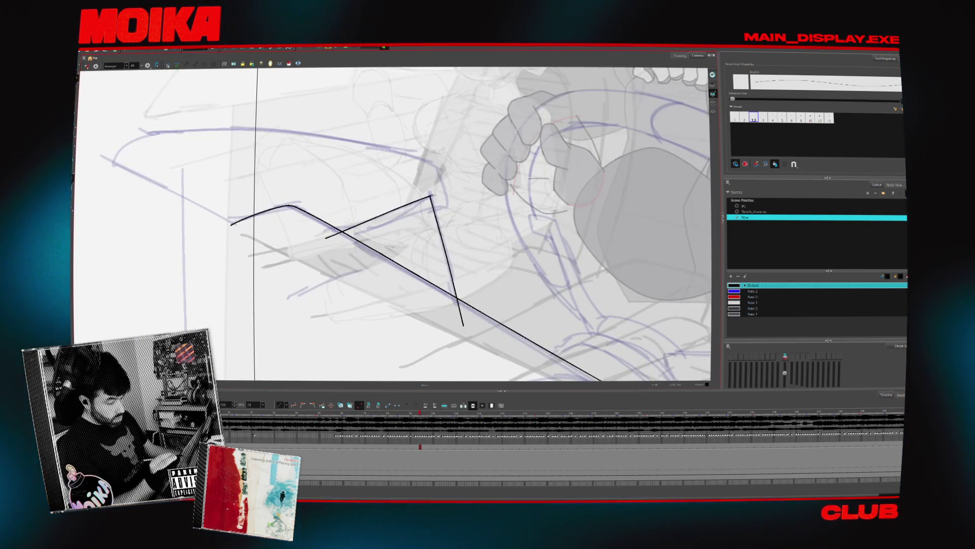
click(87, 66)
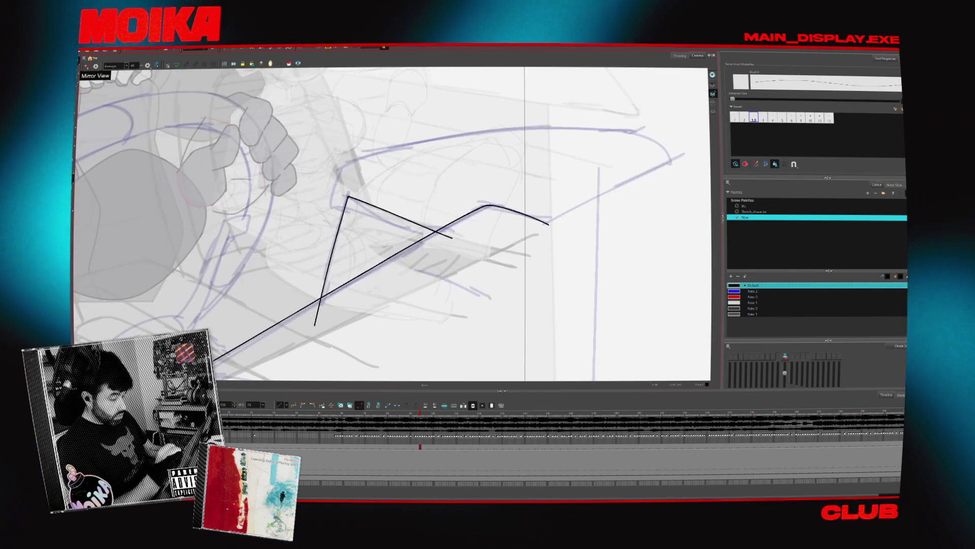
drag(381, 156, 345, 212)
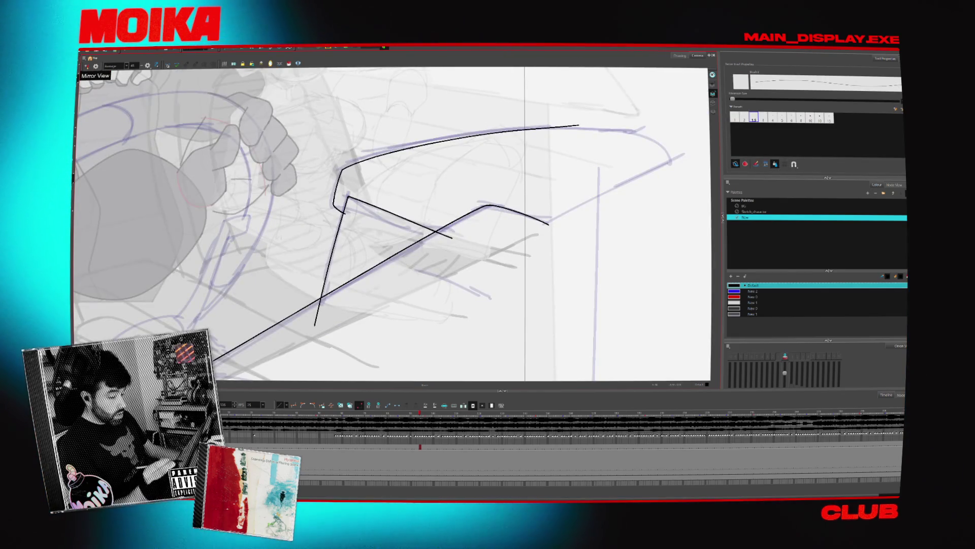
mouse_move(426, 117)
mouse_down()
mouse_move(486, 90)
mouse_move(469, 104)
mouse_up()
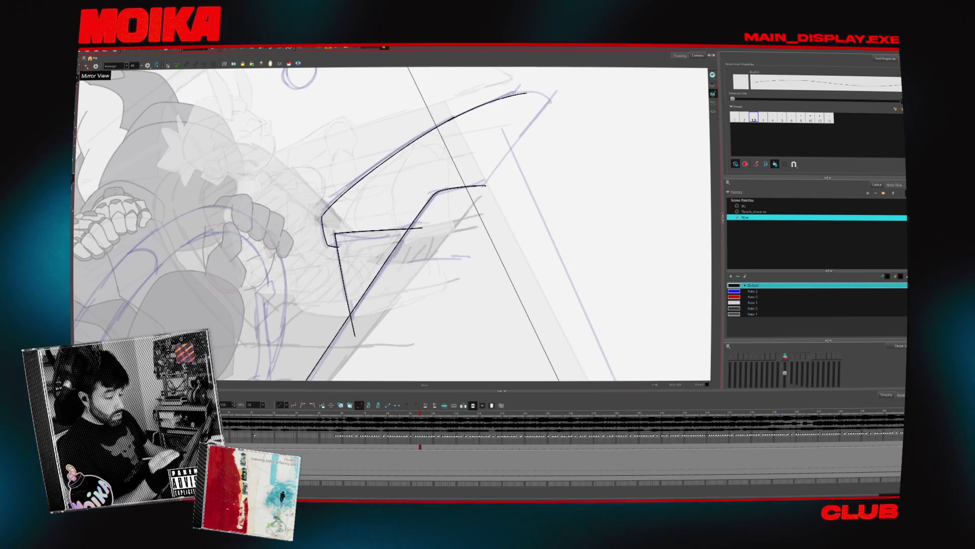
drag(501, 98, 304, 330)
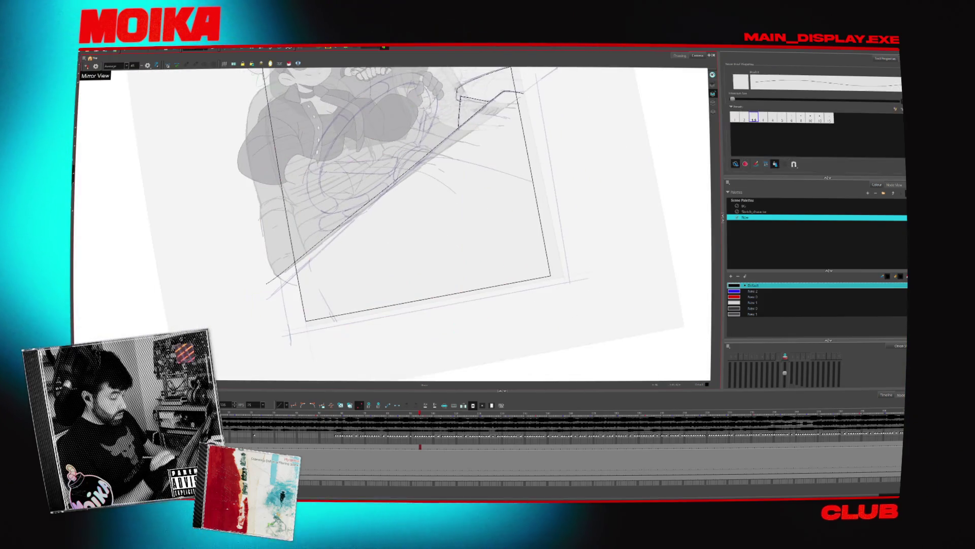
Undo the last short stroke and zoom out to see the character sketch.
mouse_move(381, 203)
mouse_down()
mouse_move(356, 229)
mouse_move(203, 178)
mouse_up()
key(ctrl+z)
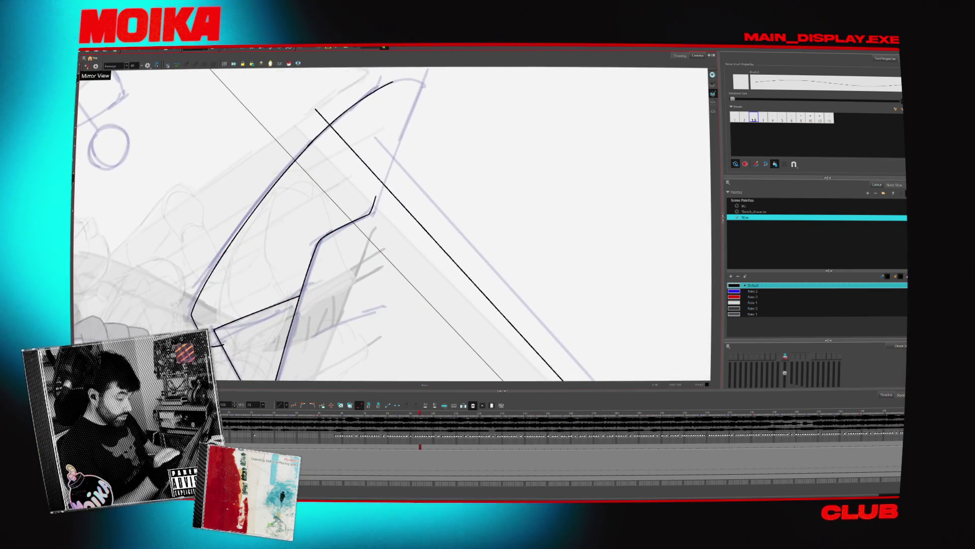
key(alt+z)
scroll(398, 216, down, 3)
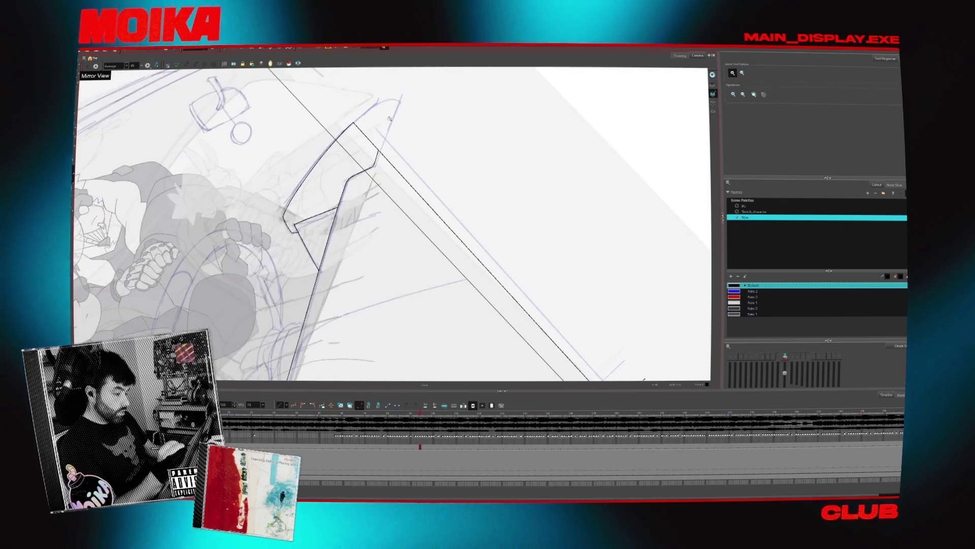
mouse_move(398, 216)
mouse_down()
mouse_move(387, 186)
mouse_move(404, 172)
mouse_move(495, 267)
mouse_up()
key(alt+/)
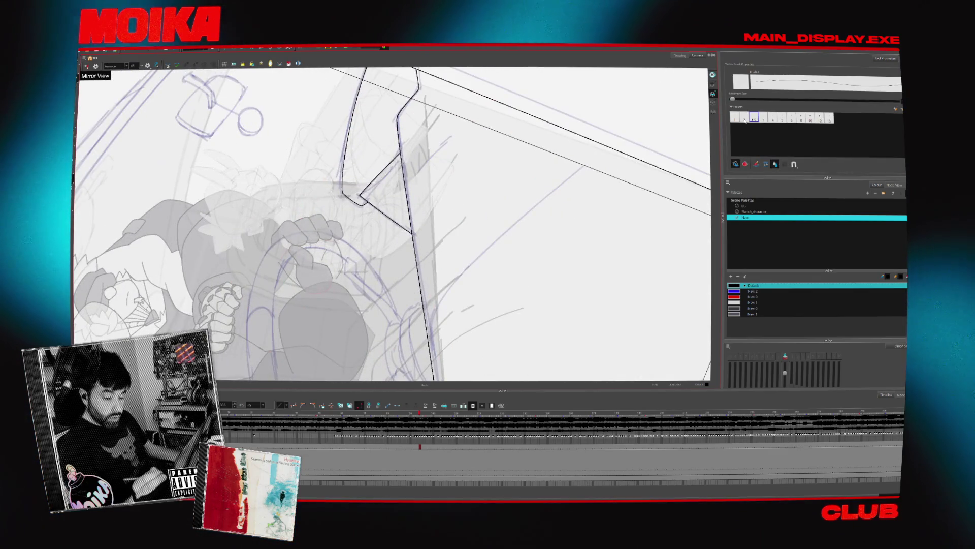
Ink a long dashboard edge line running up and right from the dashboard corner.
key(alt+z)
click(409, 169)
key(alt+/)
mouse_move(401, 191)
mouse_down()
mouse_move(422, 167)
mouse_move(377, 222)
mouse_up()
key(ctrl+z)
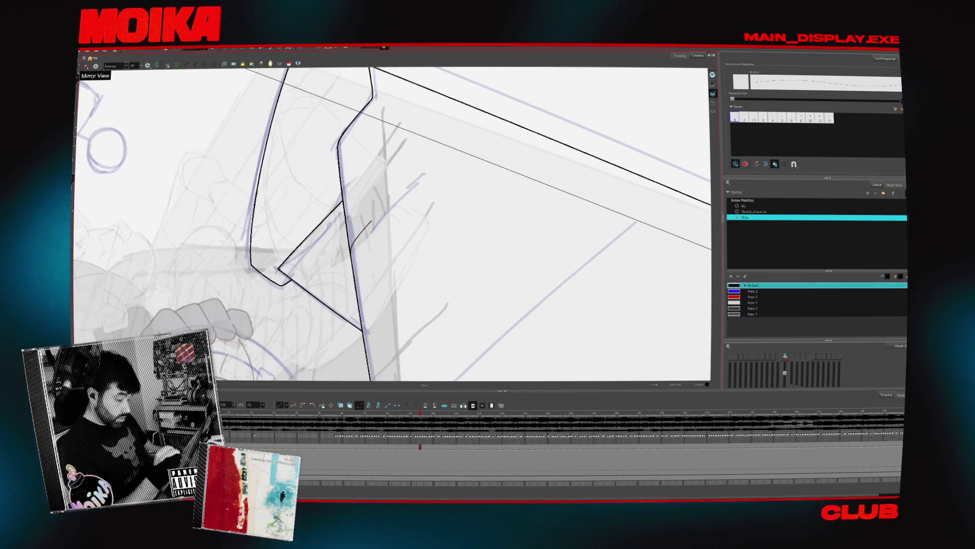
drag(409, 184, 506, 100)
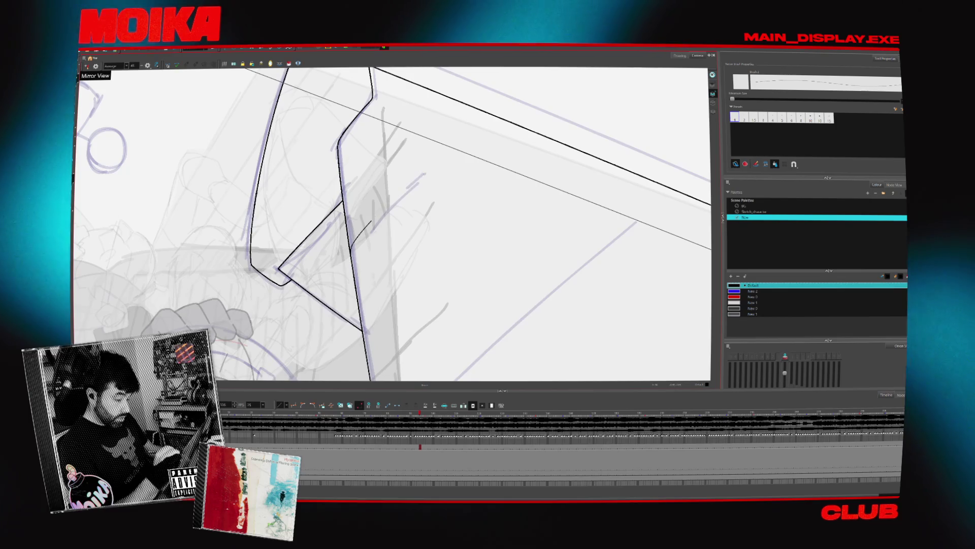
key(ctrl+shift+z)
Extend the dashboard line along the shape's top edge, then zoom out to the whole character.
key(alt+s)
mouse_move(521, 114)
mouse_down()
mouse_move(444, 231)
mouse_move(503, 148)
mouse_move(523, 188)
mouse_up()
key(alt+b)
mouse_move(441, 217)
mouse_down()
mouse_move(339, 294)
mouse_move(568, 115)
mouse_up()
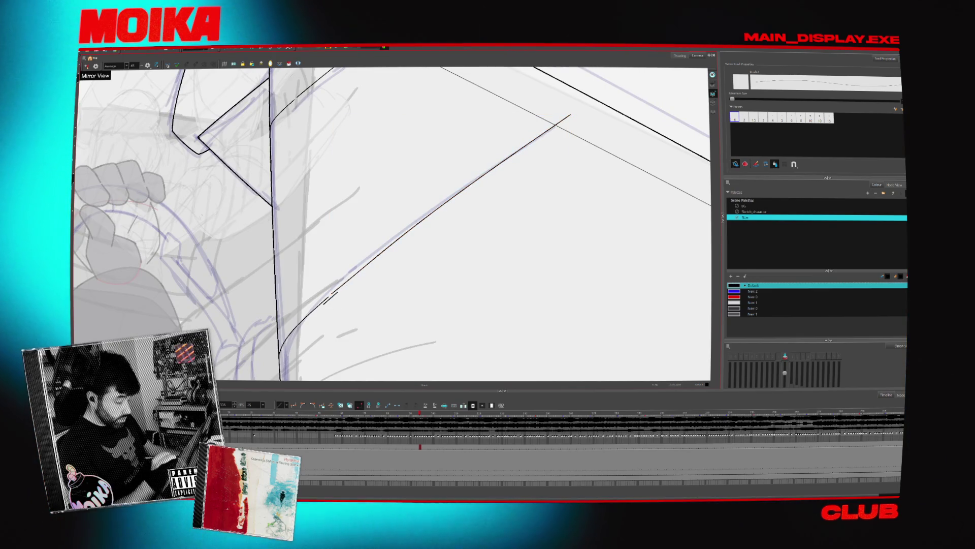
scroll(329, 296, down, 5)
mouse_move(334, 332)
mouse_down()
mouse_move(471, 161)
mouse_move(489, 205)
mouse_move(477, 228)
mouse_up()
scroll(414, 215, up, 5)
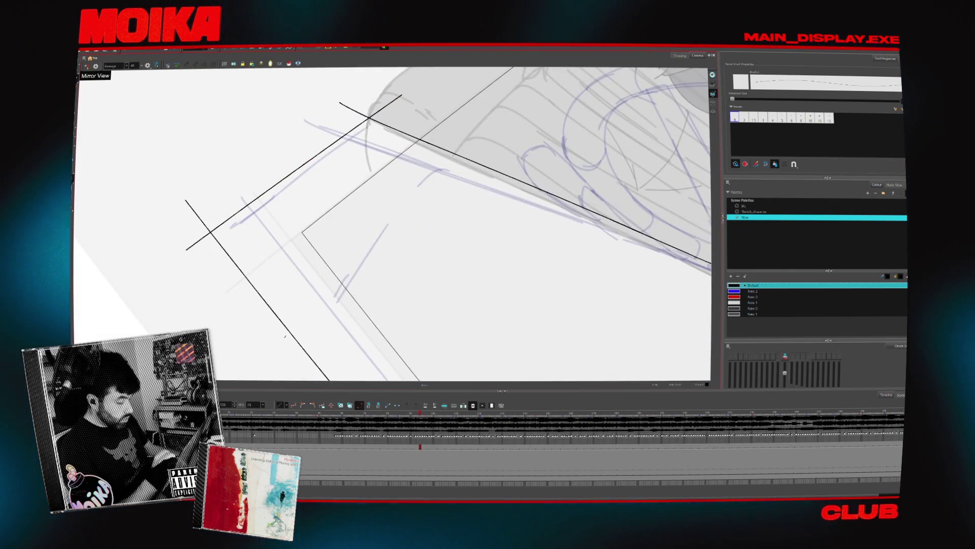
drag(413, 175, 451, 151)
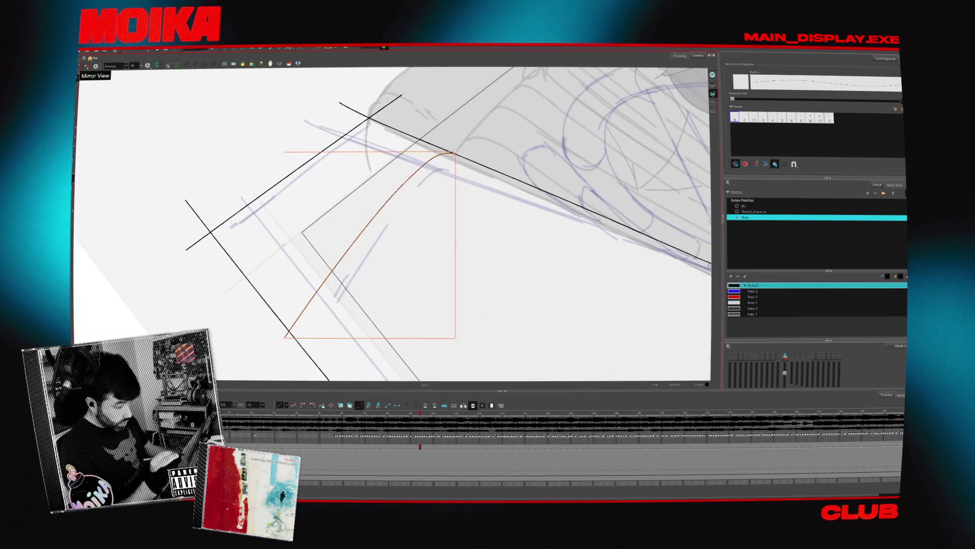
scroll(417, 193, down, 3)
mouse_move(417, 193)
mouse_down()
mouse_move(432, 204)
mouse_move(417, 193)
mouse_up()
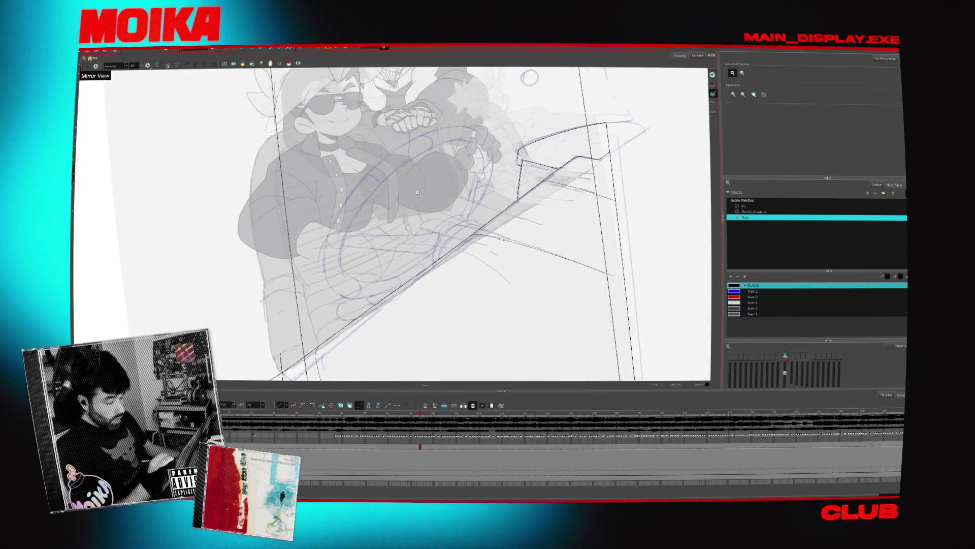
scroll(417, 193, up, 1)
key(alt+z)
click(362, 170)
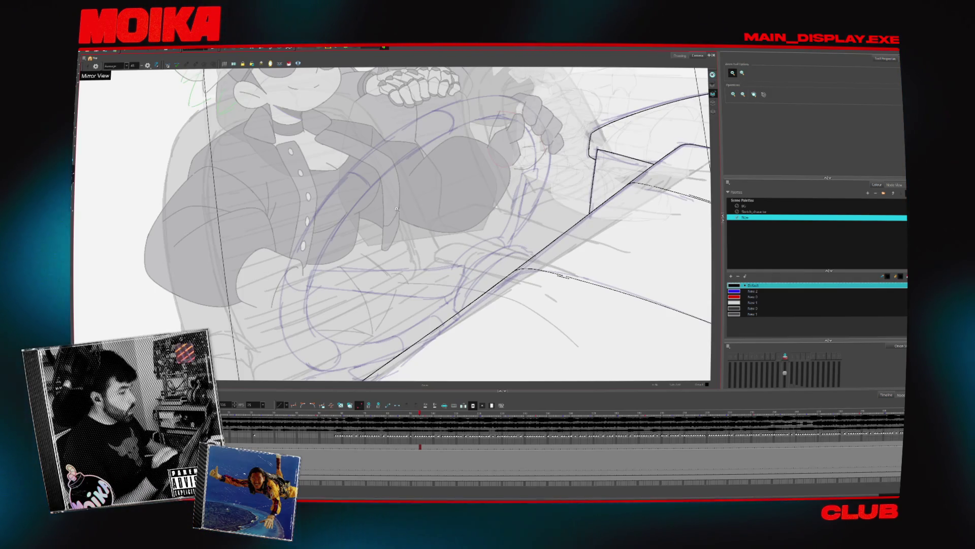
scroll(400, 209, up, 2)
Ink short black strokes near the sleeve and along the dashboard edge.
key(alt+b)
drag(372, 197, 352, 235)
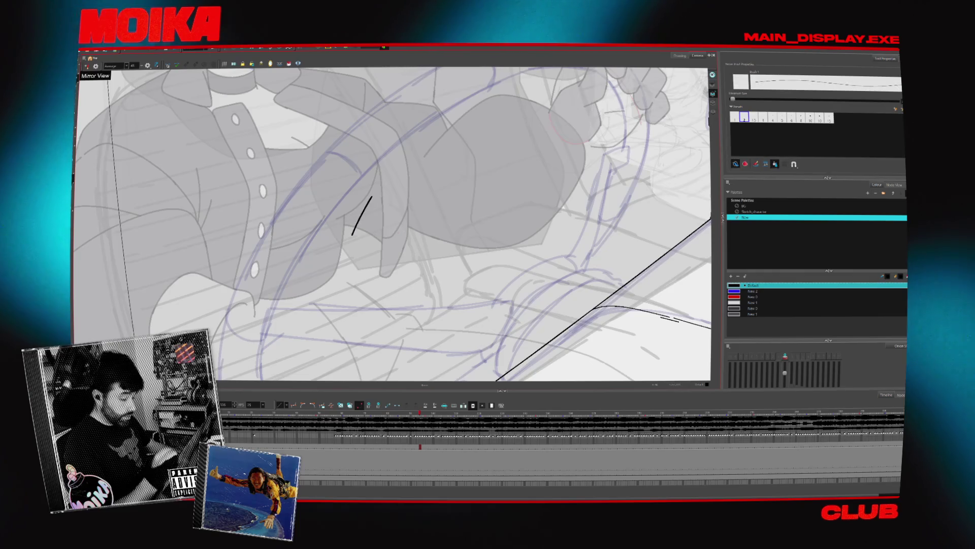
drag(559, 254, 376, 225)
drag(560, 192, 515, 223)
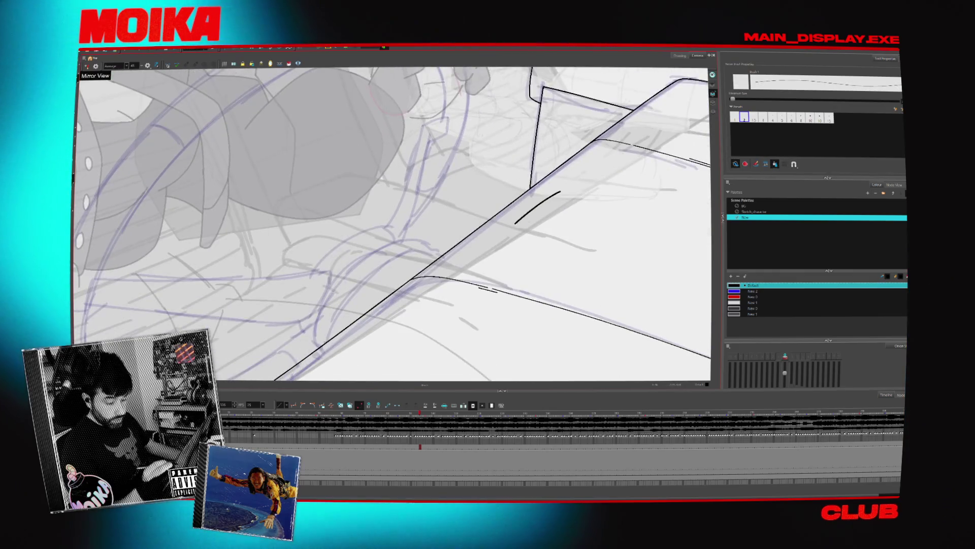
With a different brush size preset, ink the long outer curve of the wheel rim.
click(754, 117)
drag(417, 234, 561, 285)
drag(246, 261, 249, 277)
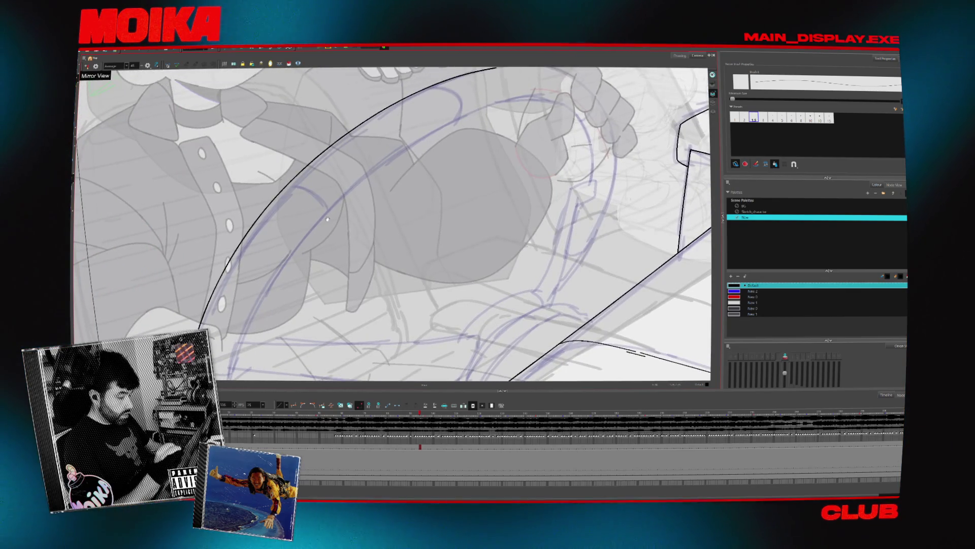
scroll(249, 277, down, 1)
drag(334, 157, 208, 327)
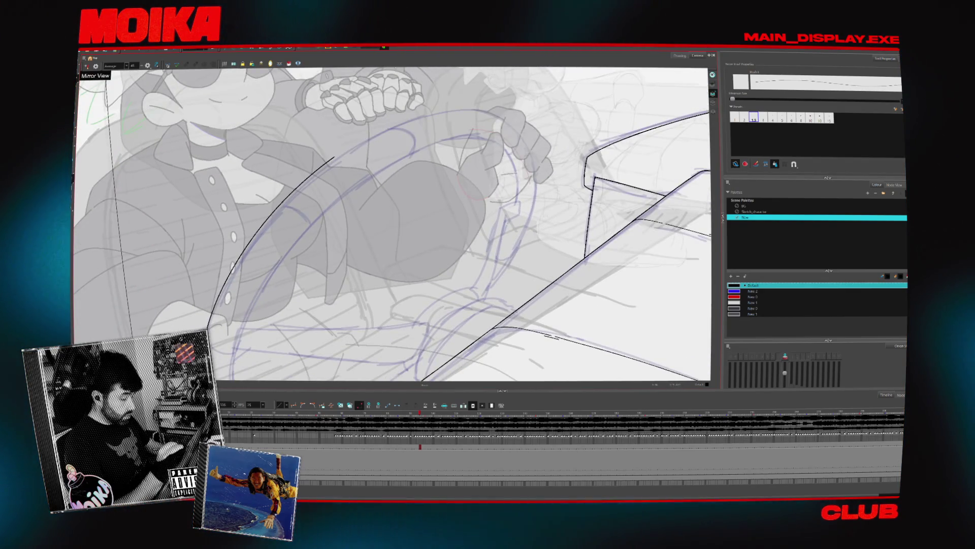
mouse_move(500, 111)
mouse_down()
mouse_move(330, 158)
mouse_move(209, 325)
mouse_up()
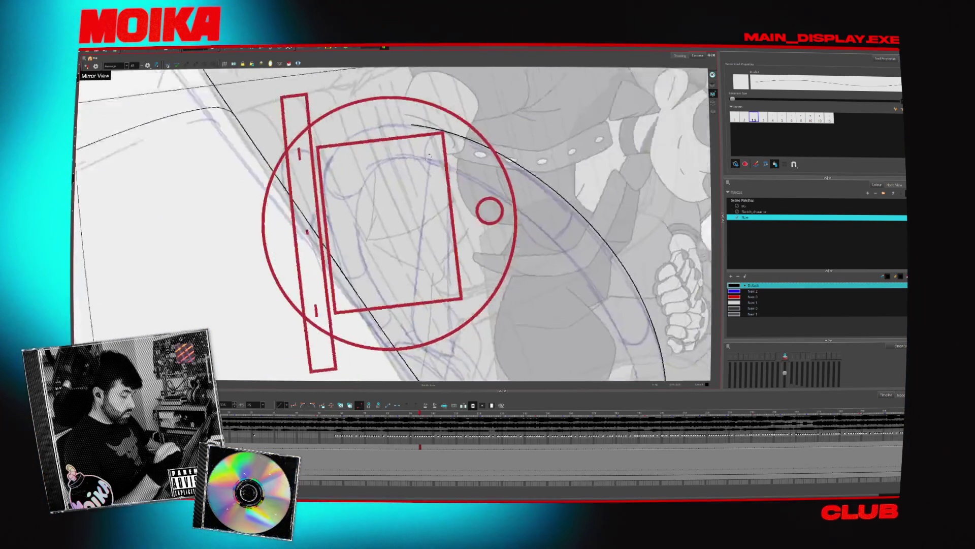
mouse_move(319, 224)
mouse_down()
mouse_move(395, 104)
mouse_move(468, 107)
mouse_move(319, 199)
mouse_up()
key(ctrl+z)
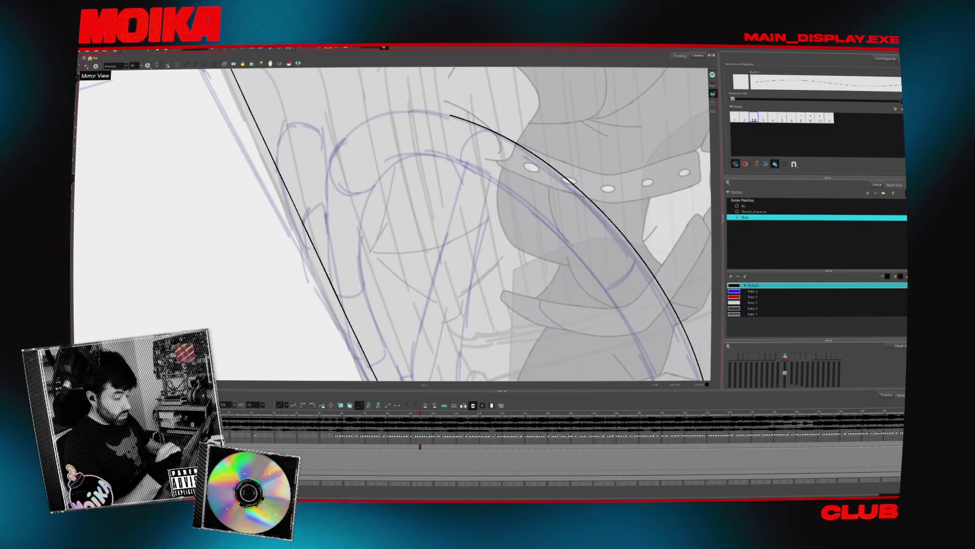
Rotate the canvas around the rim and ink the rim's inner curve.
key(c)
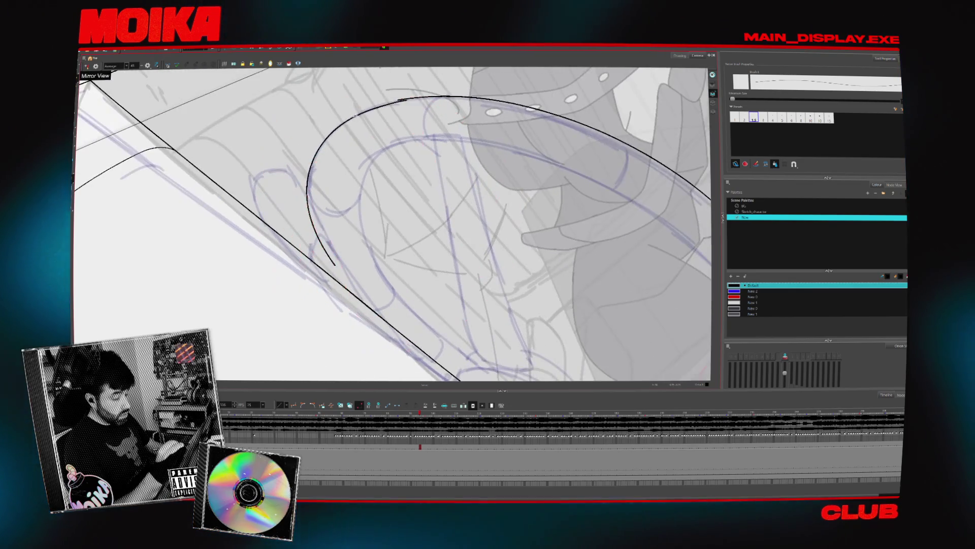
key(Delete)
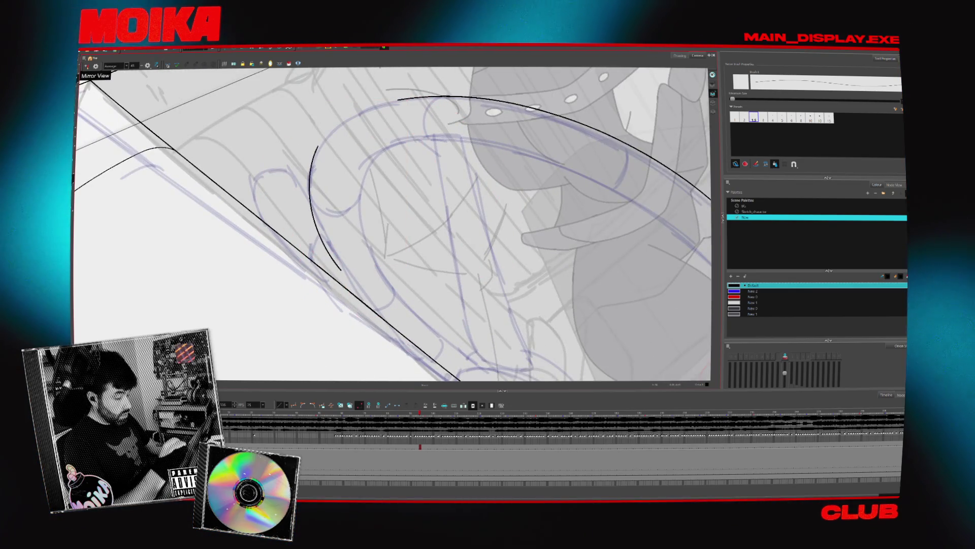
key(ctrl+z)
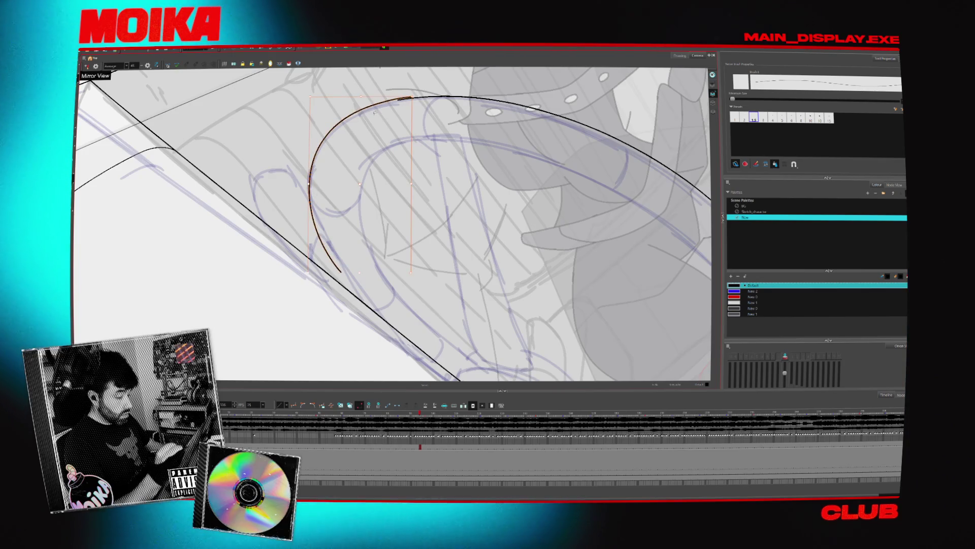
key(c)
key(c)
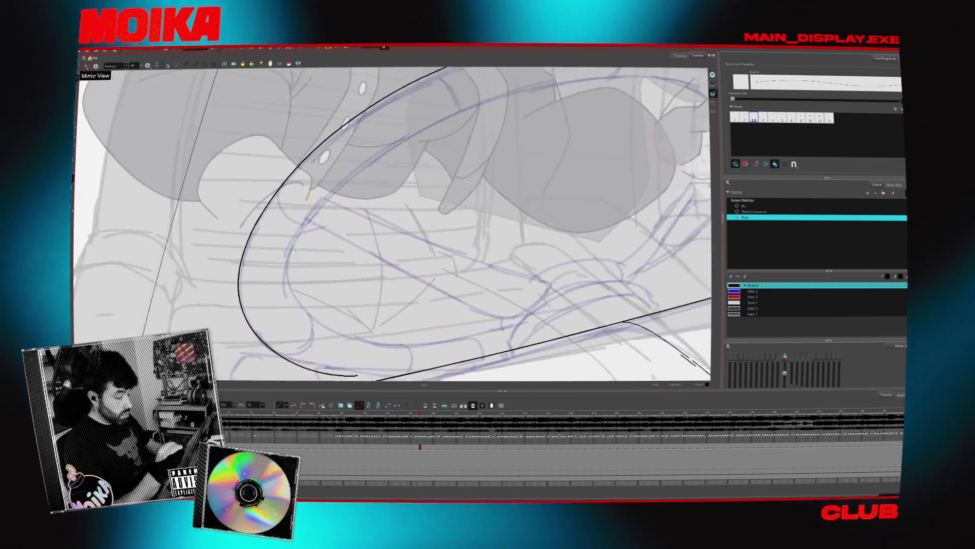
scroll(262, 261, down, 2)
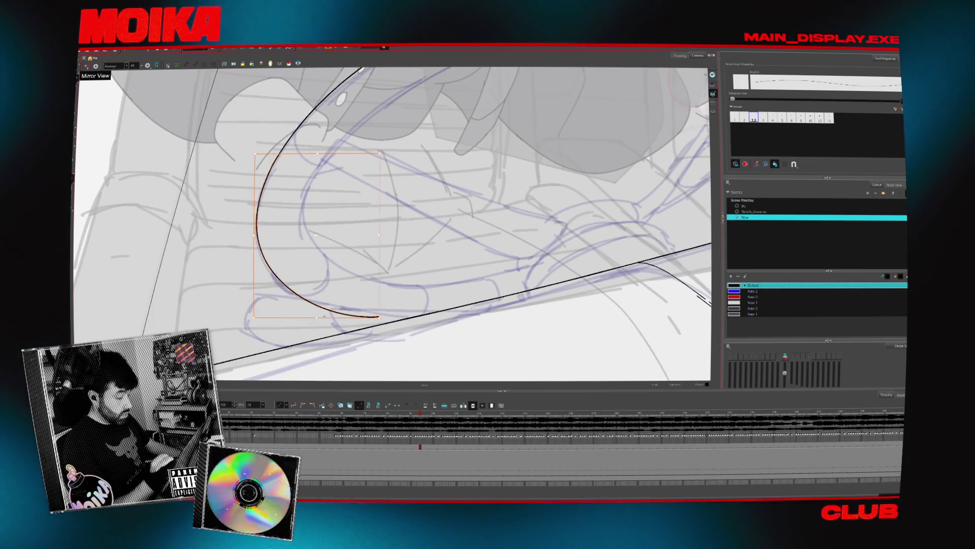
drag(354, 273, 308, 311)
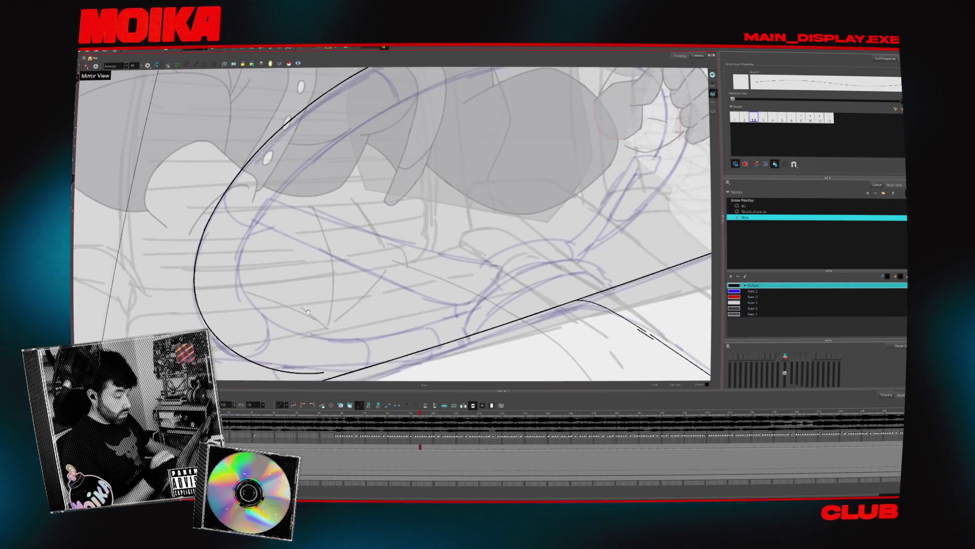
mouse_move(242, 292)
mouse_down()
mouse_move(249, 231)
mouse_move(445, 77)
mouse_up()
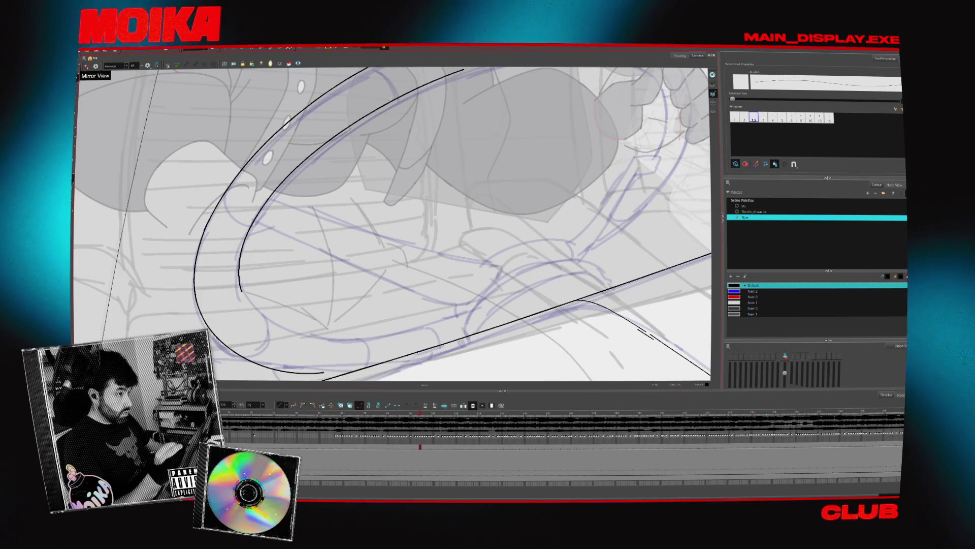
click(391, 99)
mouse_move(450, 129)
mouse_down()
mouse_move(392, 120)
mouse_move(366, 132)
mouse_up()
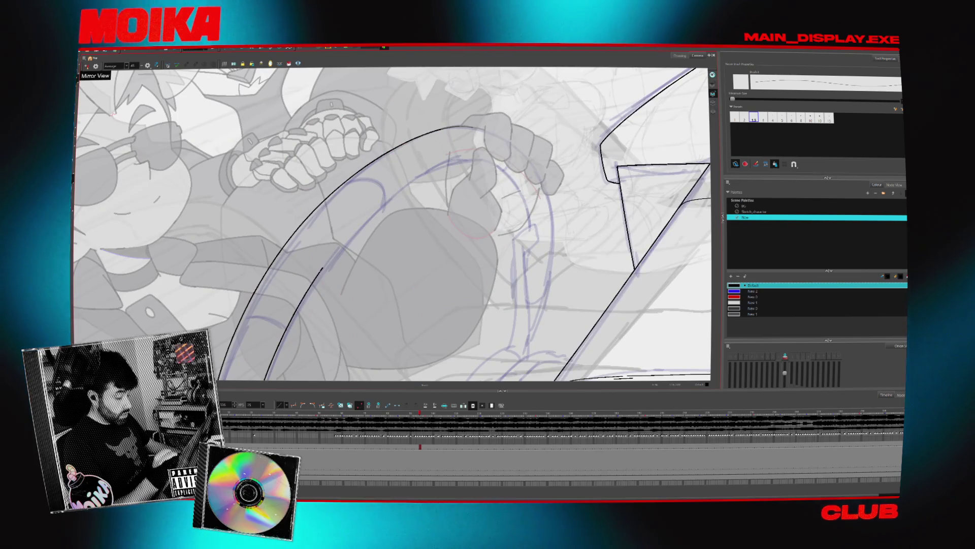
Extend the inner rim arc upward toward the top of the wheel.
drag(323, 267, 403, 185)
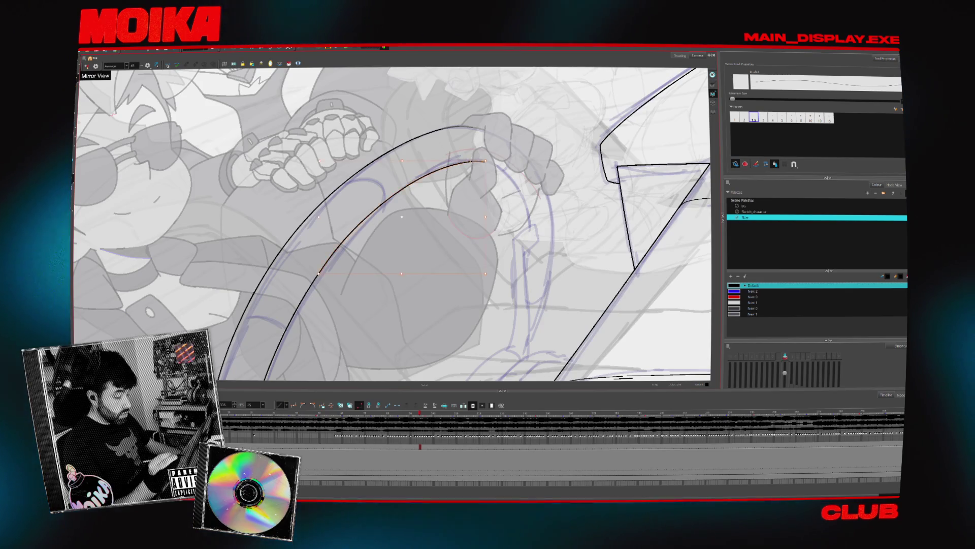
mouse_move(486, 156)
mouse_down()
mouse_move(348, 128)
mouse_move(254, 289)
mouse_up()
drag(343, 236, 434, 152)
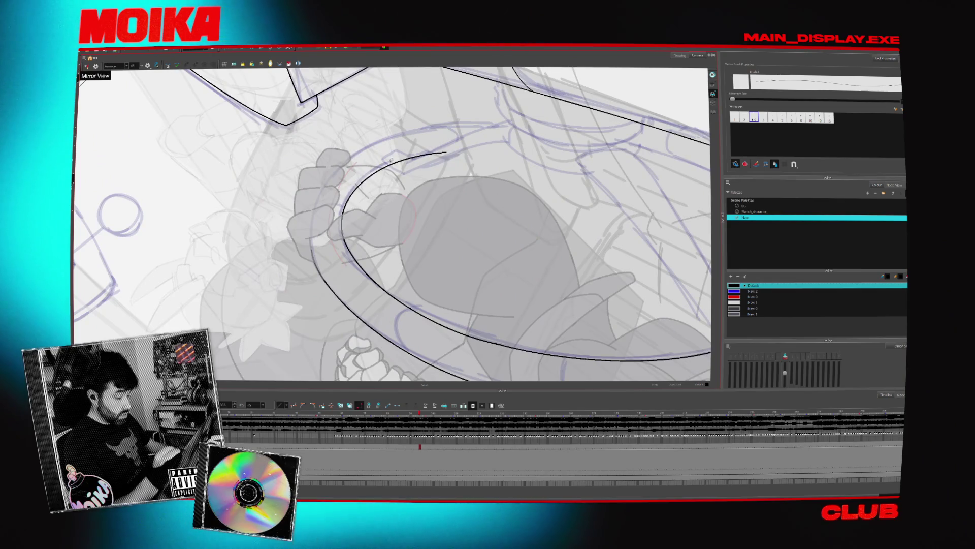
key(Escape)
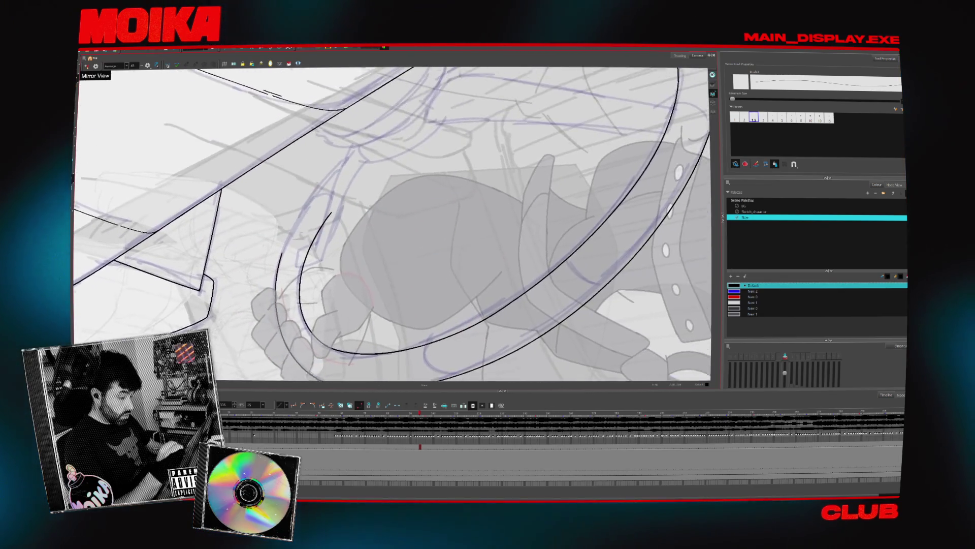
drag(269, 284, 384, 122)
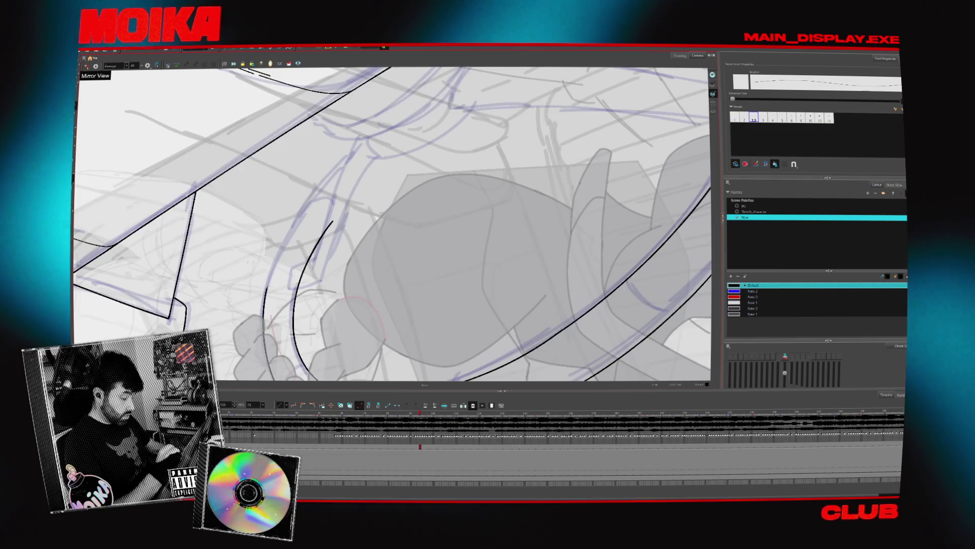
key(ctrl+z)
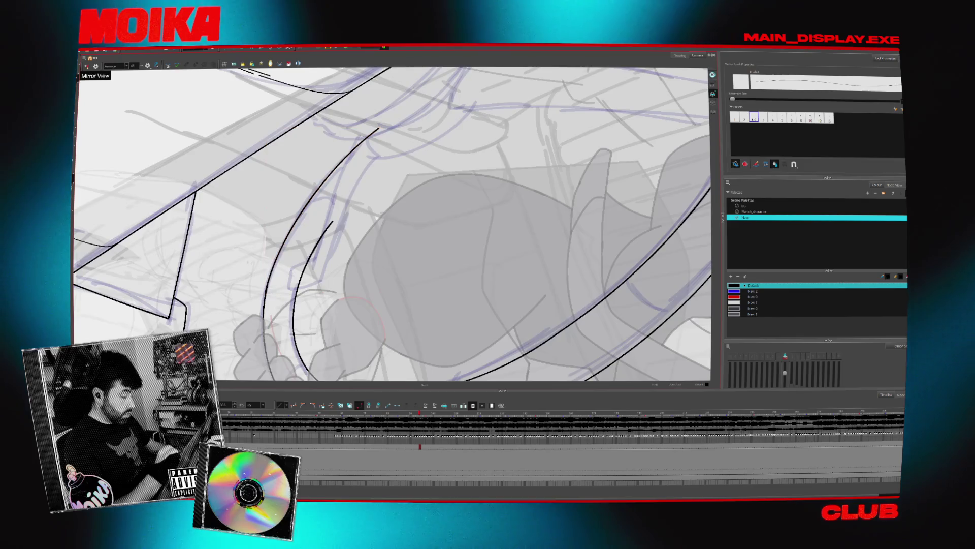
Zoom in close on the rim's ellipse and rotate the view so the arcs stand upright.
key(alt+z)
key(ctrl+alt+bracketleft)
key(2)
key(2)
key(2)
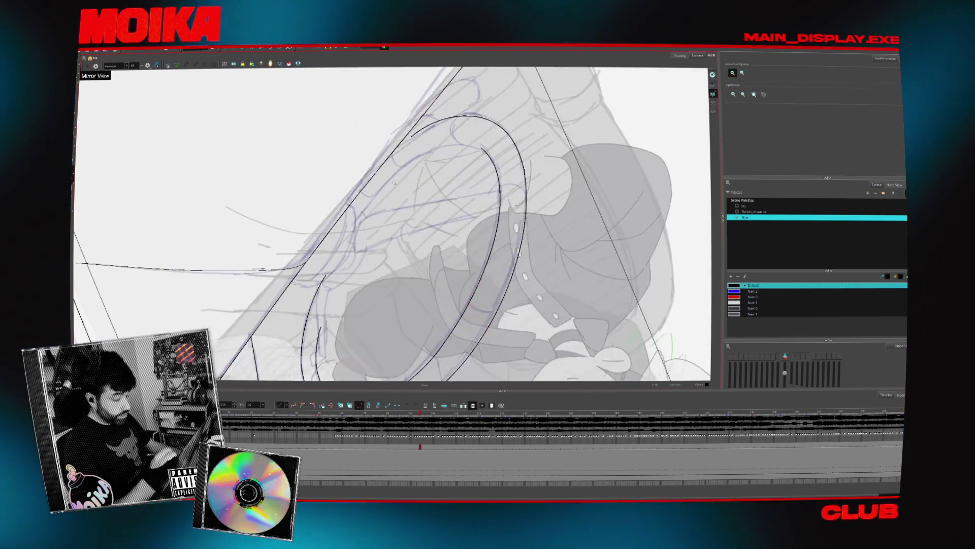
key(alt+b)
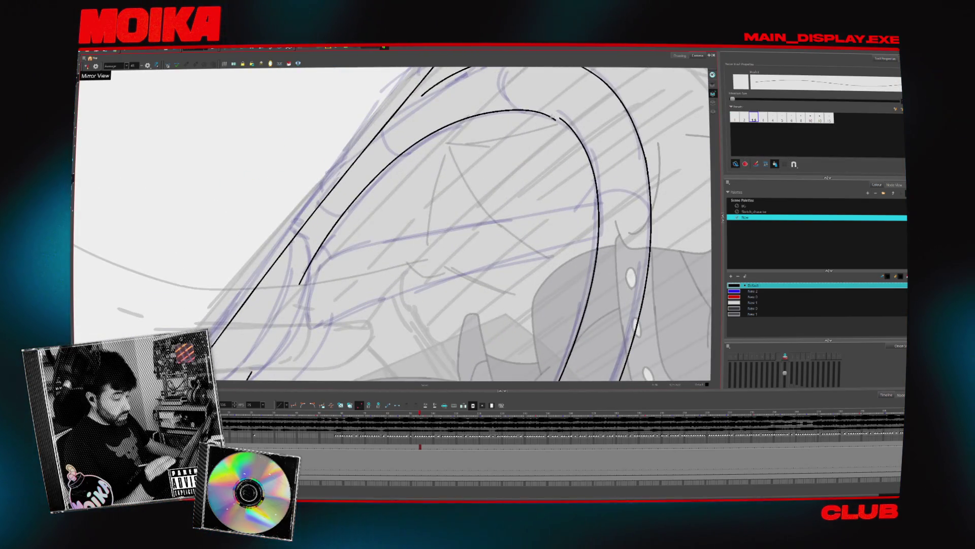
key(ctrl+alt+bracketleft)
key(ctrl+alt+bracketleft)
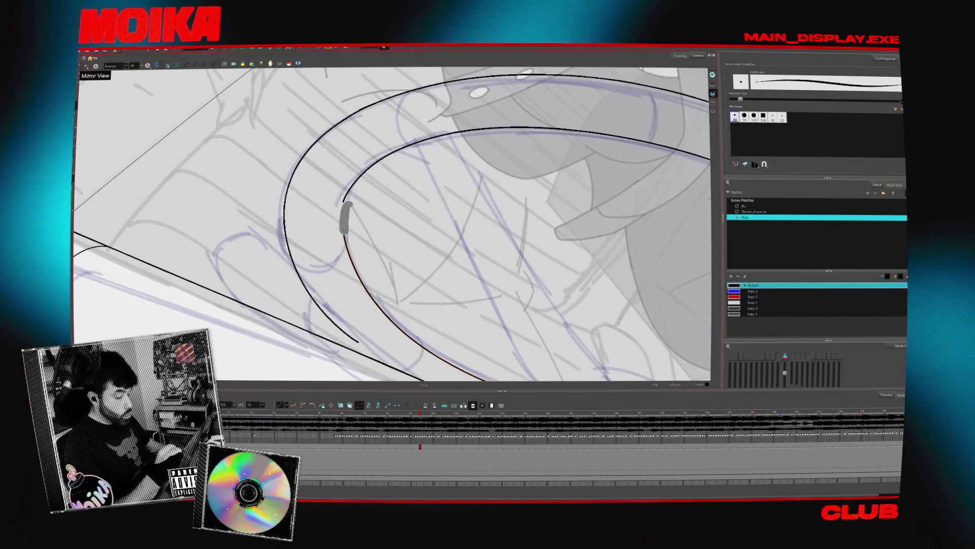
key(alt+e)
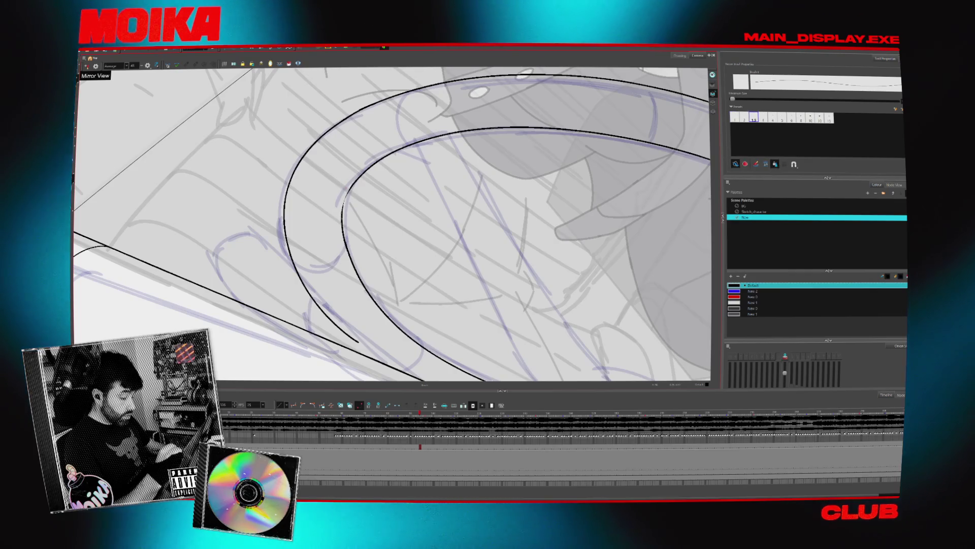
key(ctrl+alt+bracketright)
key(ctrl+alt+bracketright)
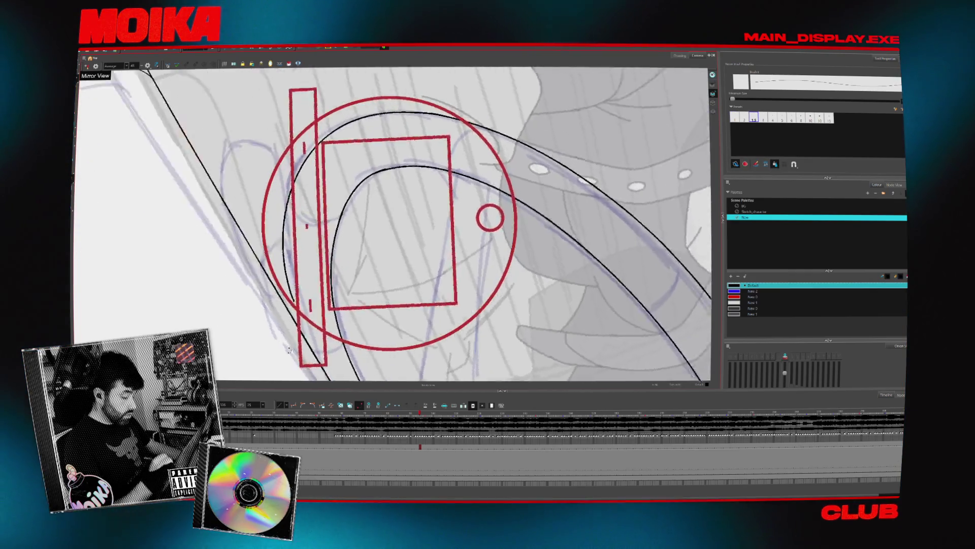
key(alt+b)
Erase the outer arc's loose lower-left end and redraw it joining the upper arc.
key(alt+e)
drag(302, 195, 340, 162)
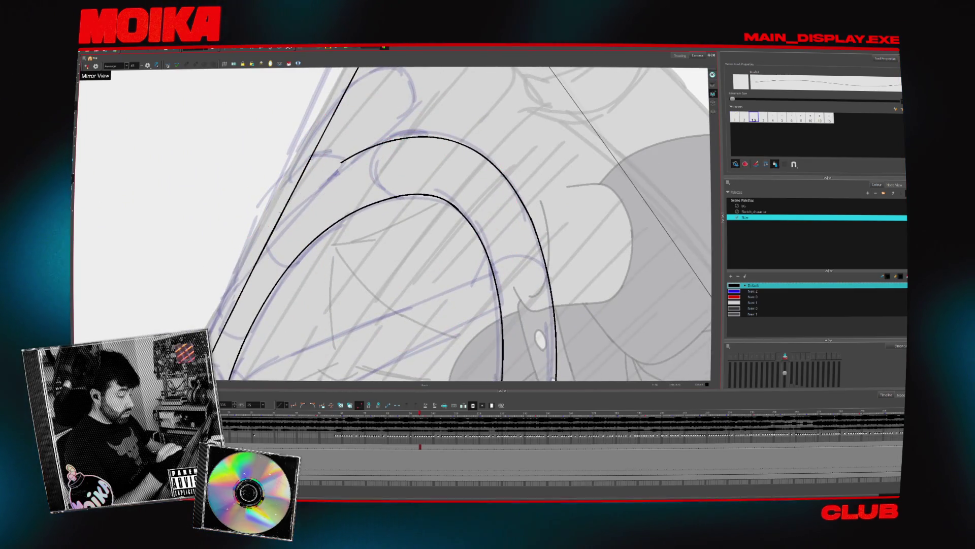
drag(263, 235, 386, 142)
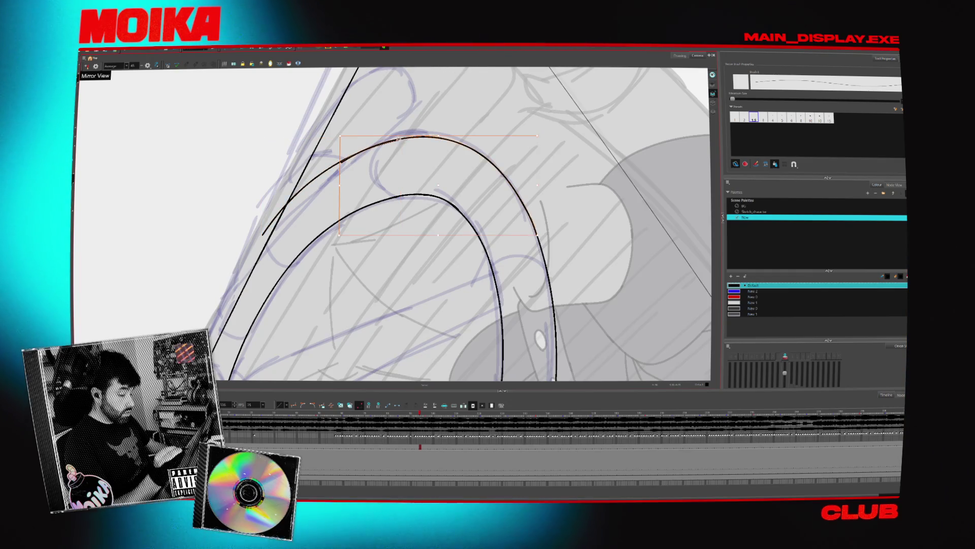
key(alt+s)
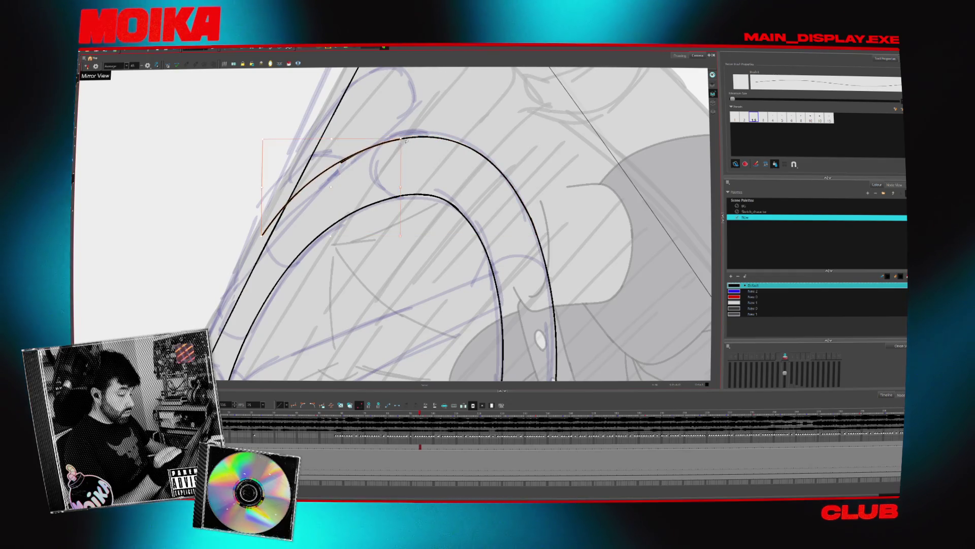
scroll(292, 191, down, 5)
drag(292, 191, 374, 374)
scroll(462, 257, up, 3)
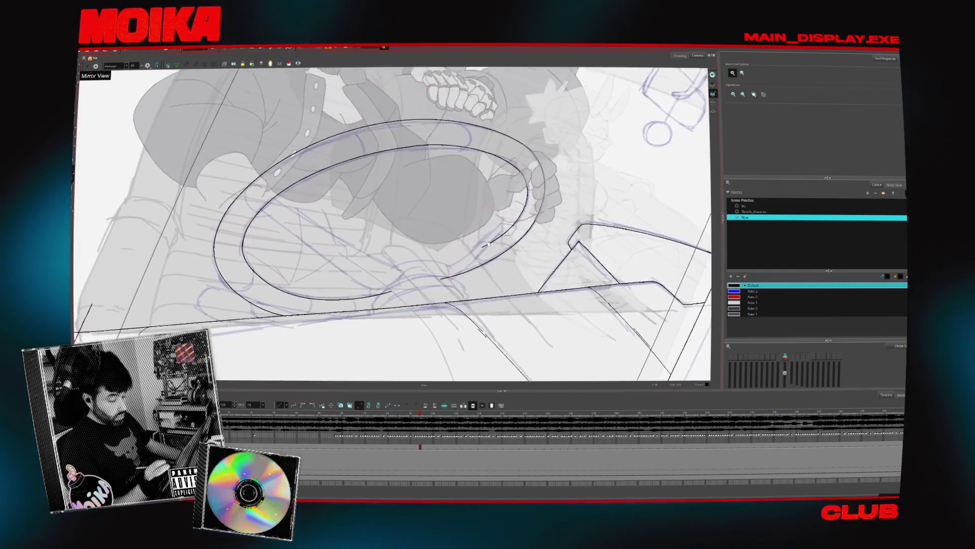
Replace the lower part of the rim curve with a new pencil stroke.
scroll(451, 269, up, 4)
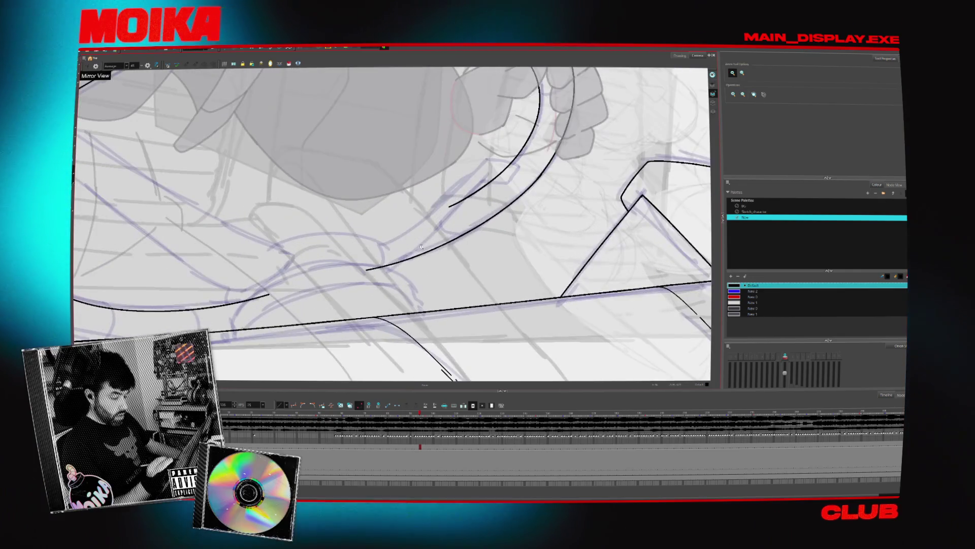
key(alt+b)
key(ctrl+z)
key(alt+p)
mouse_move(361, 298)
mouse_down()
mouse_move(465, 248)
mouse_move(392, 287)
mouse_move(381, 282)
mouse_up()
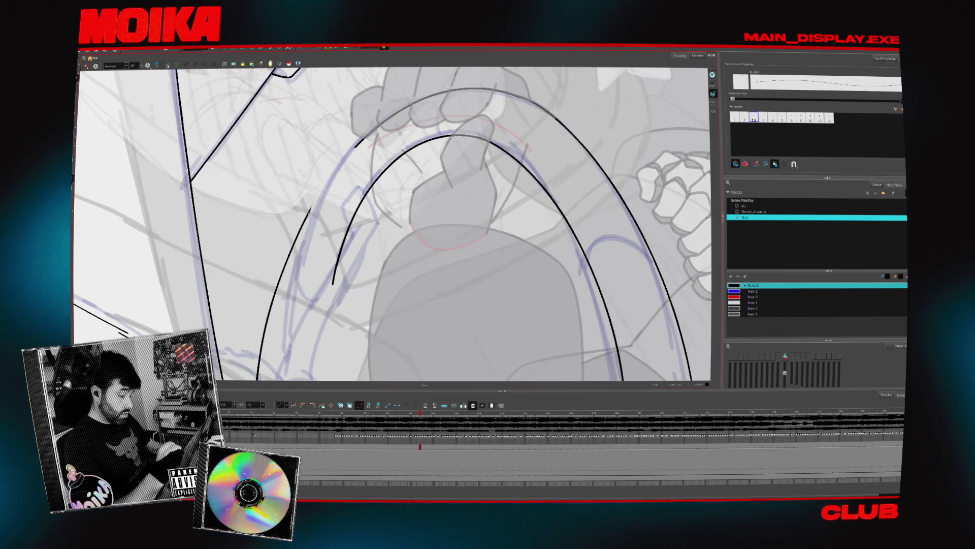
drag(386, 214, 375, 168)
click(307, 238)
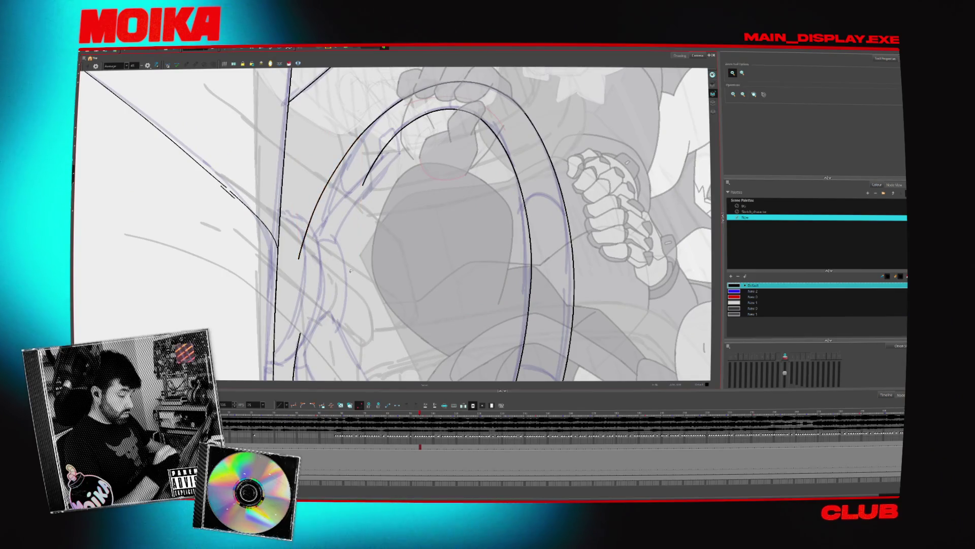
Erase the broken section of the inner rim arc and redraw a stroke closing the gap.
drag(350, 271, 355, 253)
key(alt+e)
drag(349, 206, 403, 131)
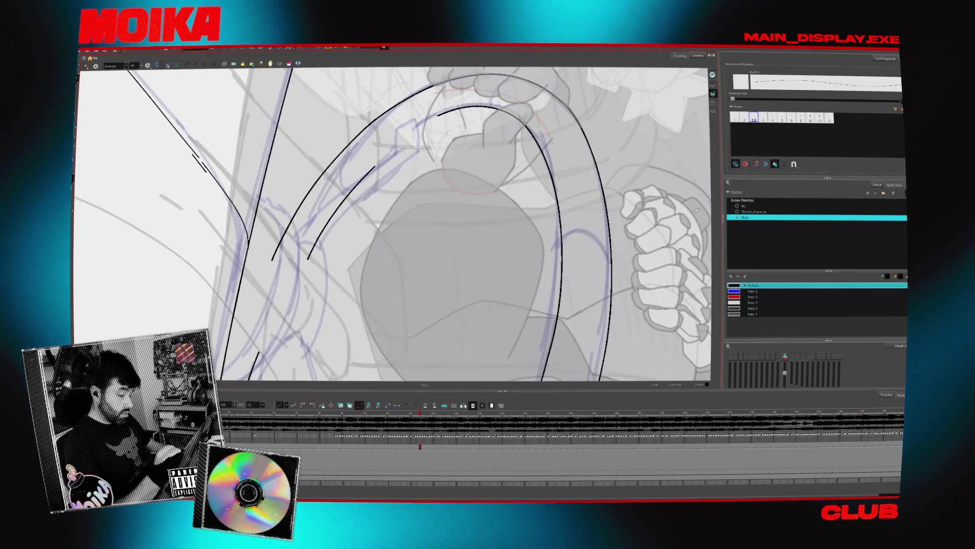
drag(374, 167, 443, 116)
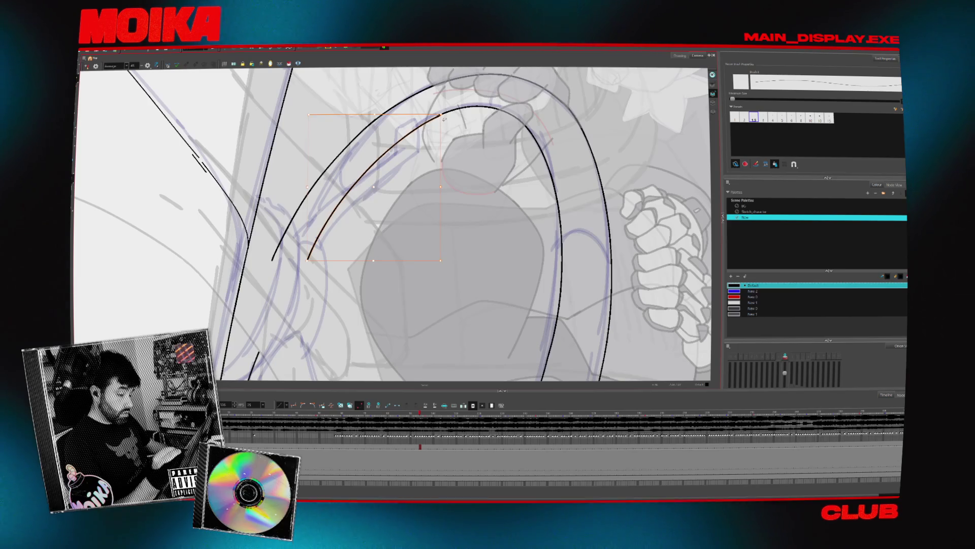
ctrl+click(440, 116)
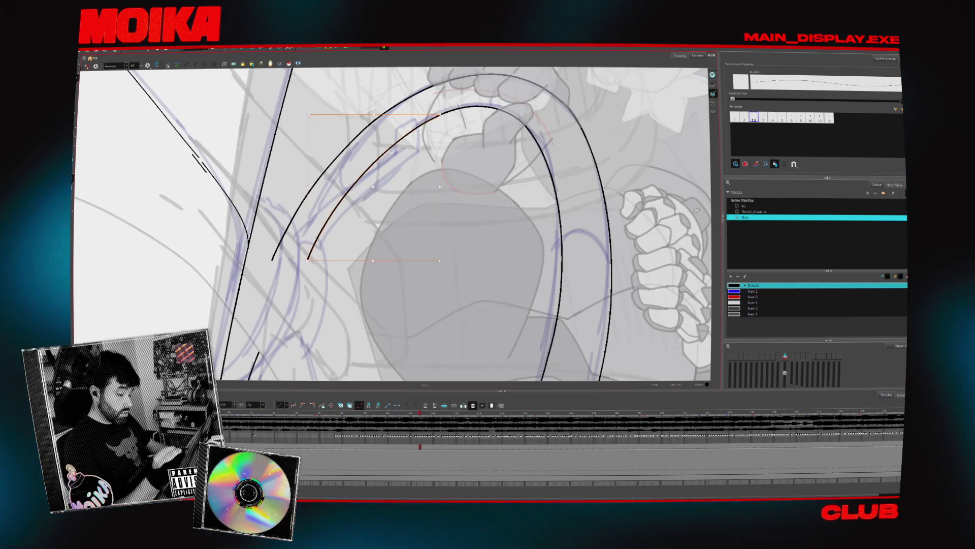
Ink a short curve where the rim meets the steering column.
mouse_move(446, 118)
mouse_down()
mouse_move(459, 273)
mouse_move(386, 305)
mouse_up()
scroll(384, 304, up, 3)
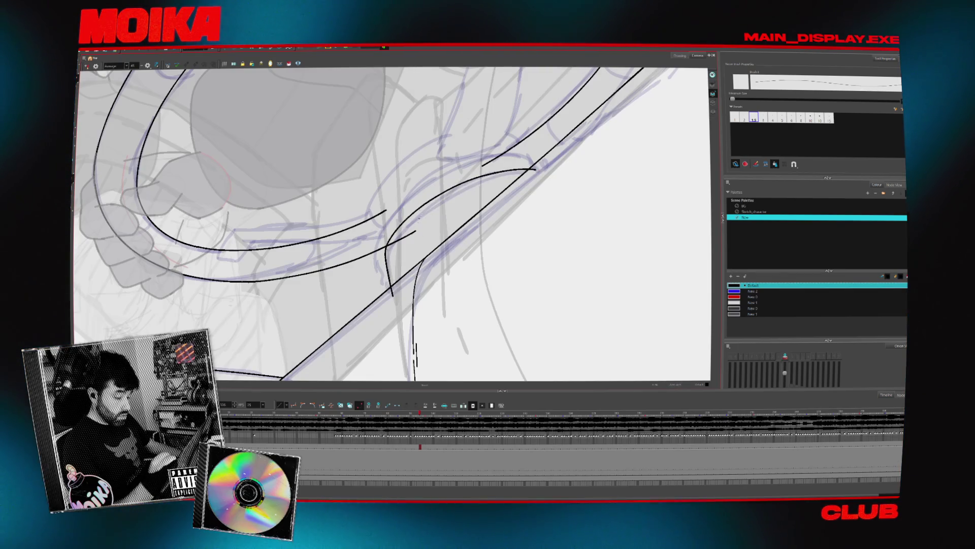
key(Escape)
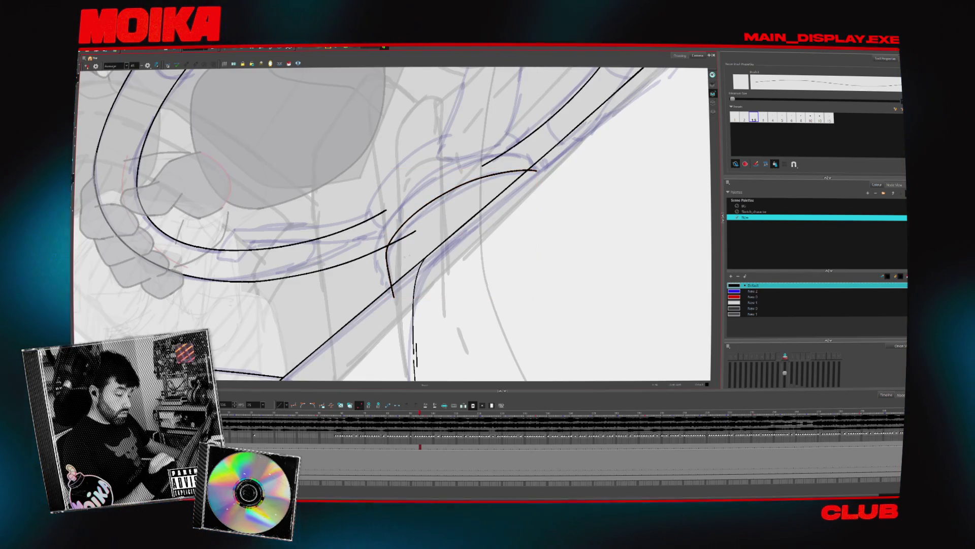
drag(377, 243, 391, 276)
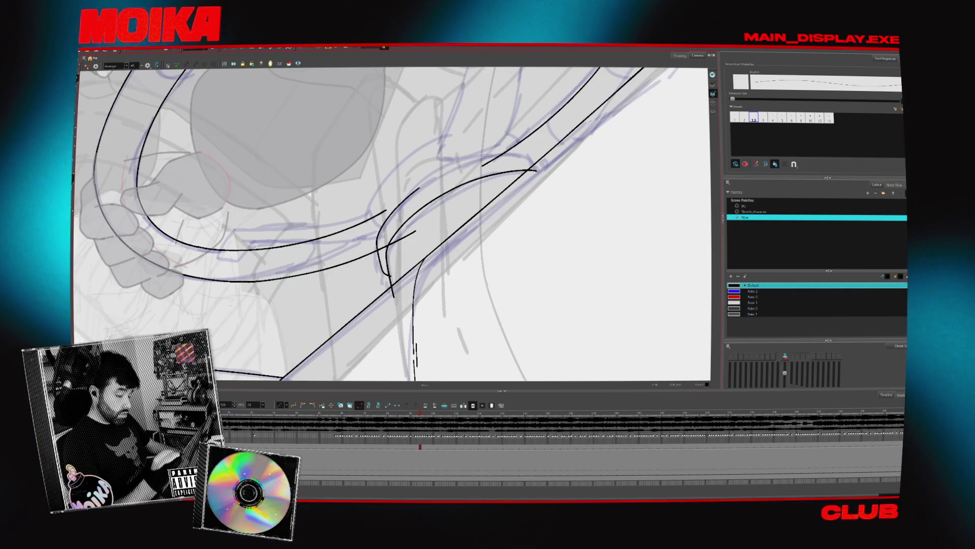
mouse_move(377, 244)
mouse_down()
mouse_move(477, 157)
mouse_move(515, 157)
mouse_move(569, 259)
mouse_up()
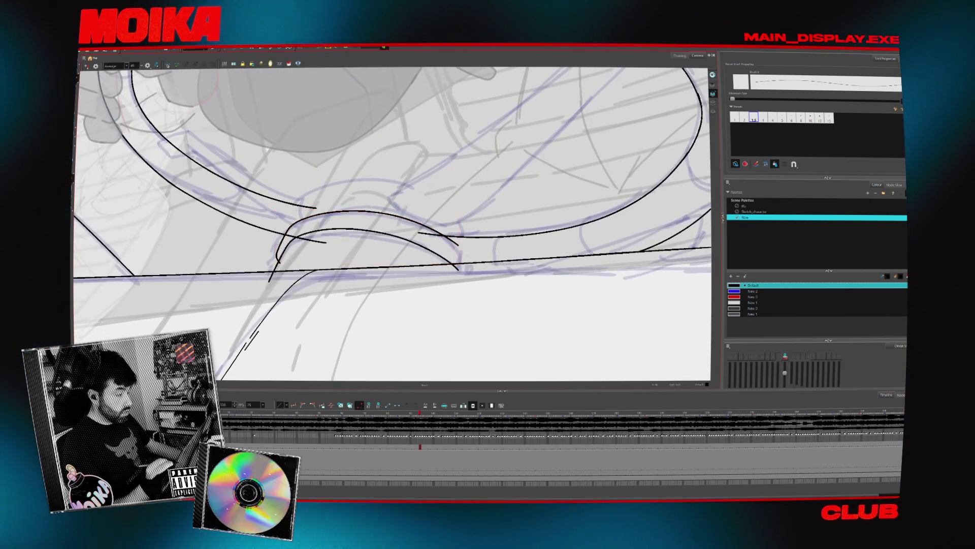
key(4)
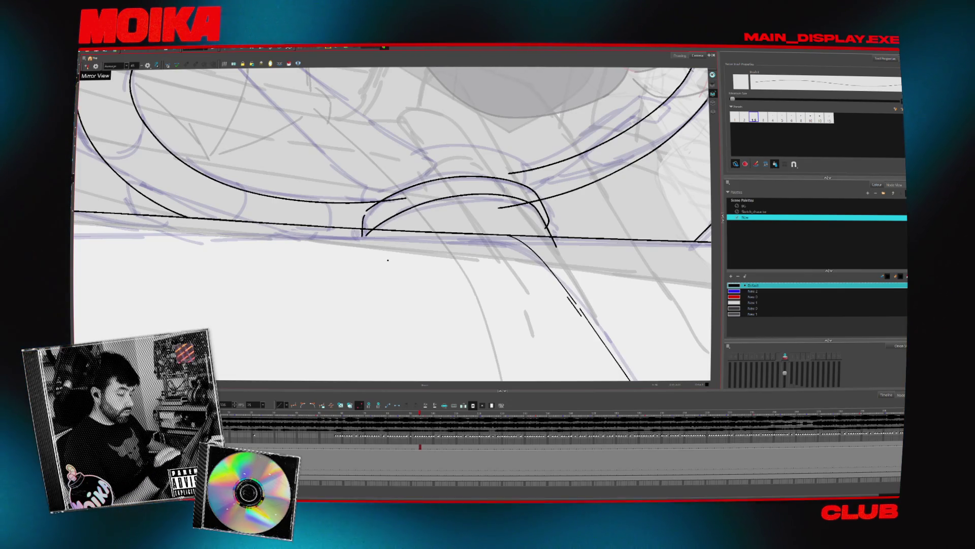
drag(387, 260, 482, 203)
drag(525, 99, 372, 232)
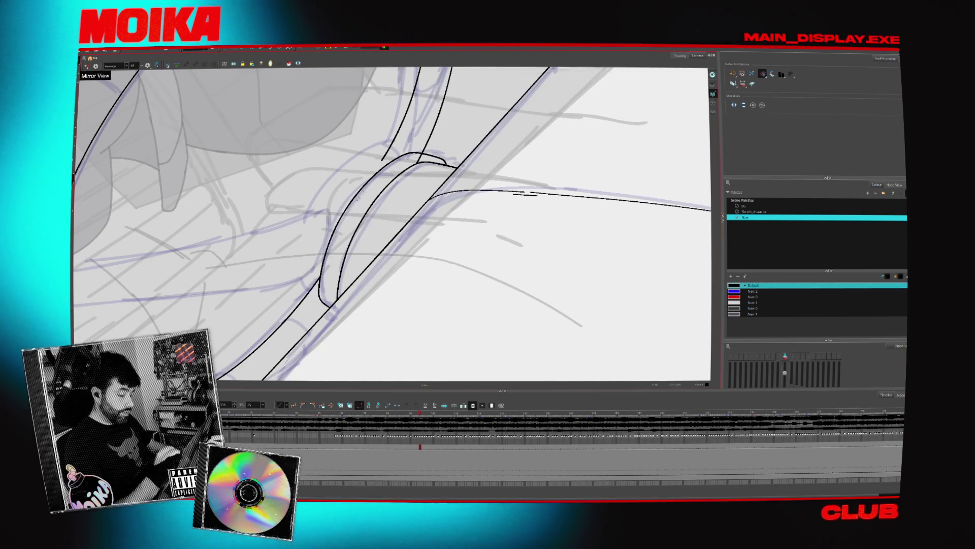
mouse_move(386, 254)
mouse_down()
mouse_move(427, 284)
mouse_move(350, 214)
mouse_up()
key(alt+b)
Select the inner arch strokes and cut away the excess part.
click(421, 145)
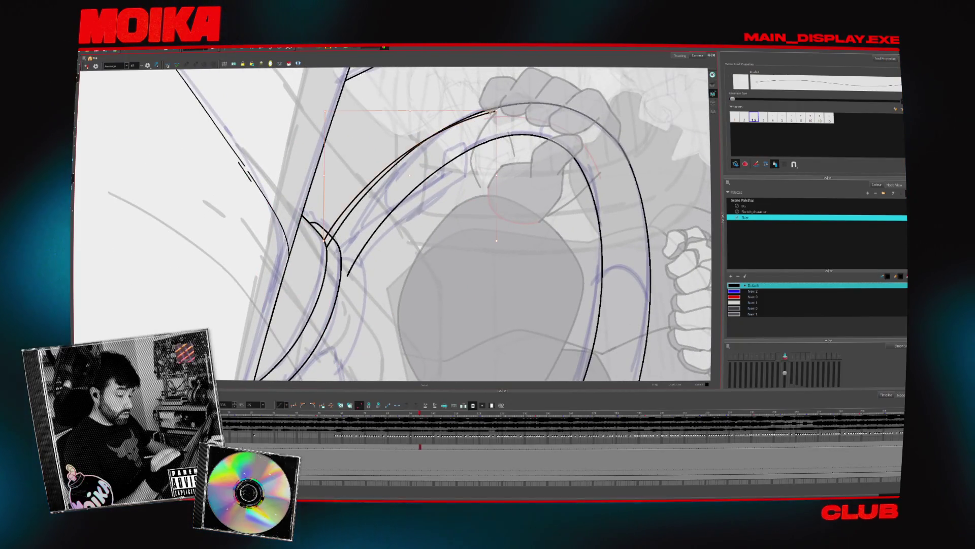
key(alt+s)
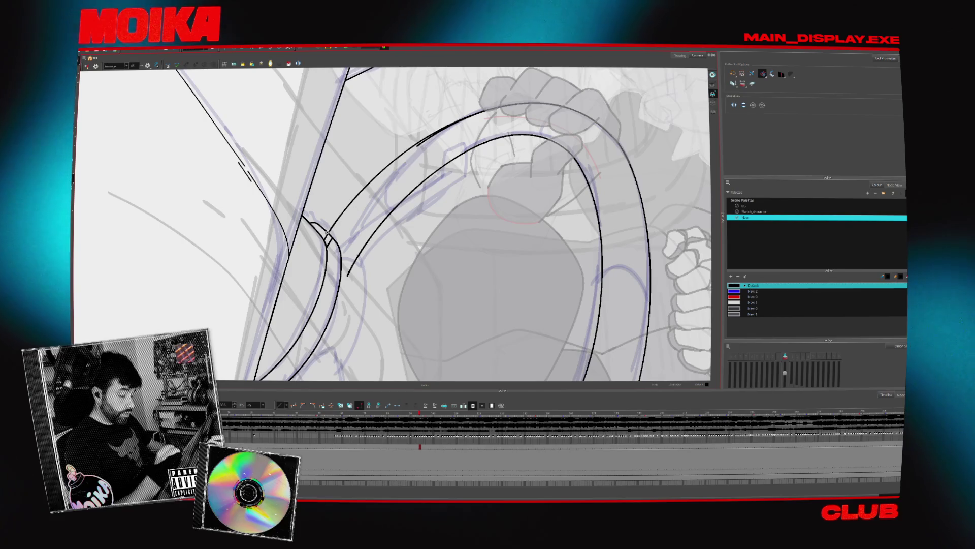
key(alt+b)
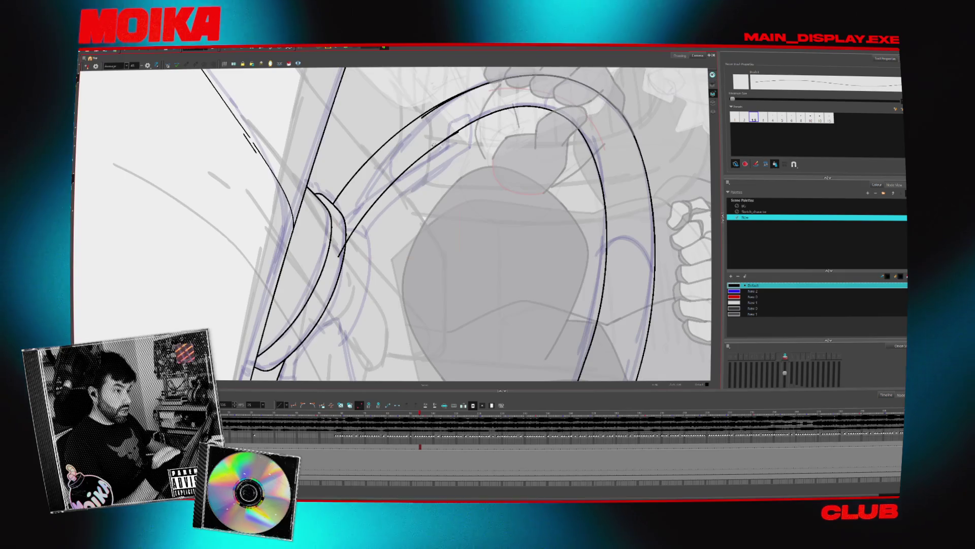
drag(338, 256, 459, 131)
key(alt+t)
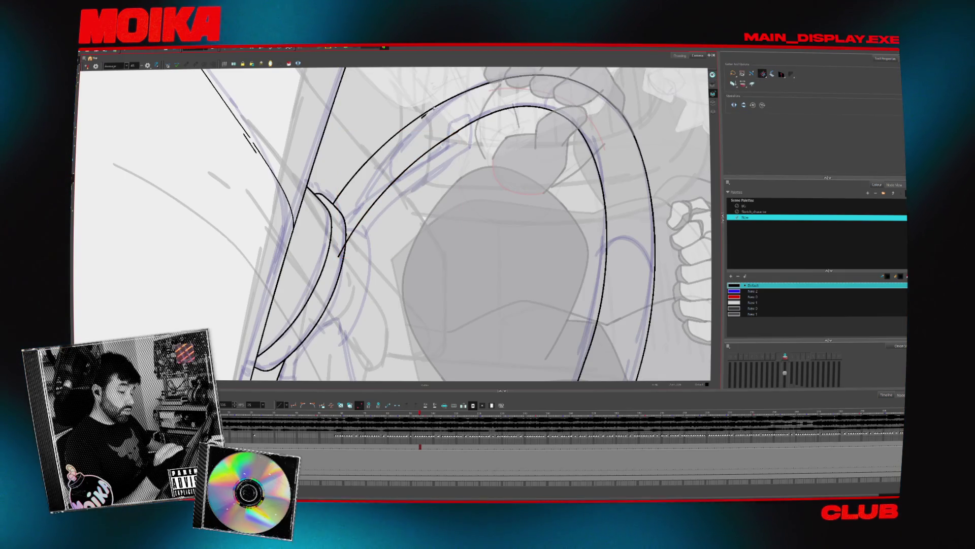
Zoom out and rotate the view until the wheel lies horizontal.
scroll(429, 117, down, 5)
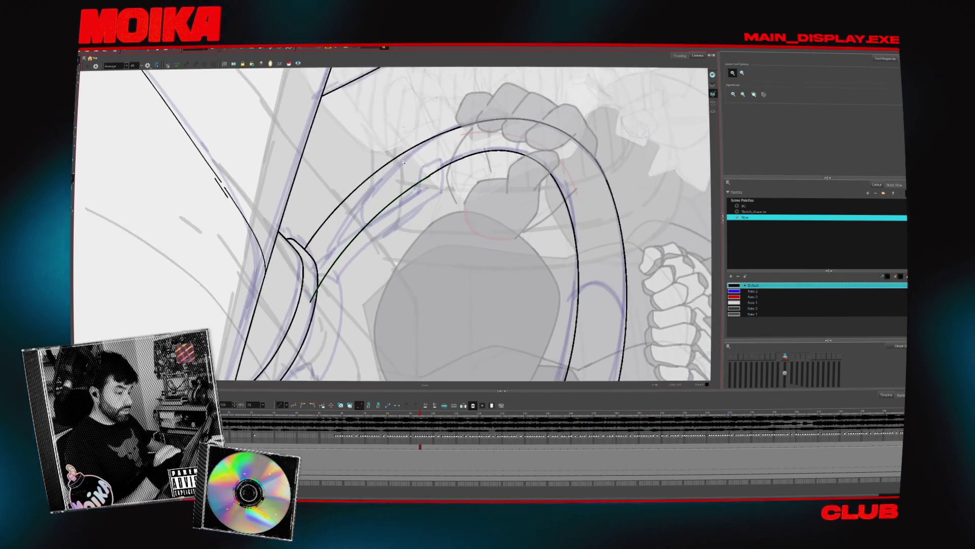
key(alt+z)
mouse_move(318, 311)
mouse_down()
mouse_move(455, 237)
mouse_move(519, 242)
mouse_up()
scroll(455, 238, up, 2)
key(alt+b)
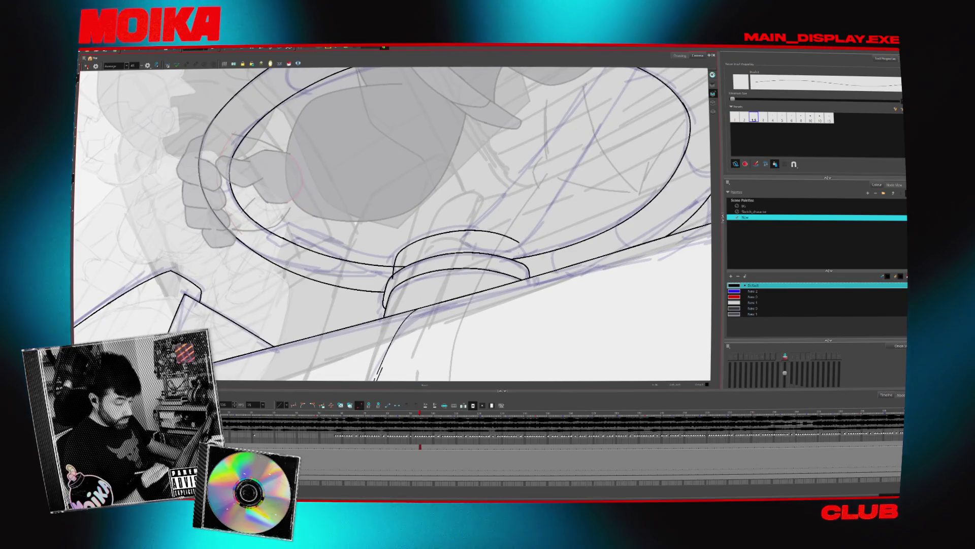
Draw a short vertical edge at the hub ring's right end and undo the stray spoke strokes.
drag(457, 244, 378, 199)
drag(445, 227, 445, 202)
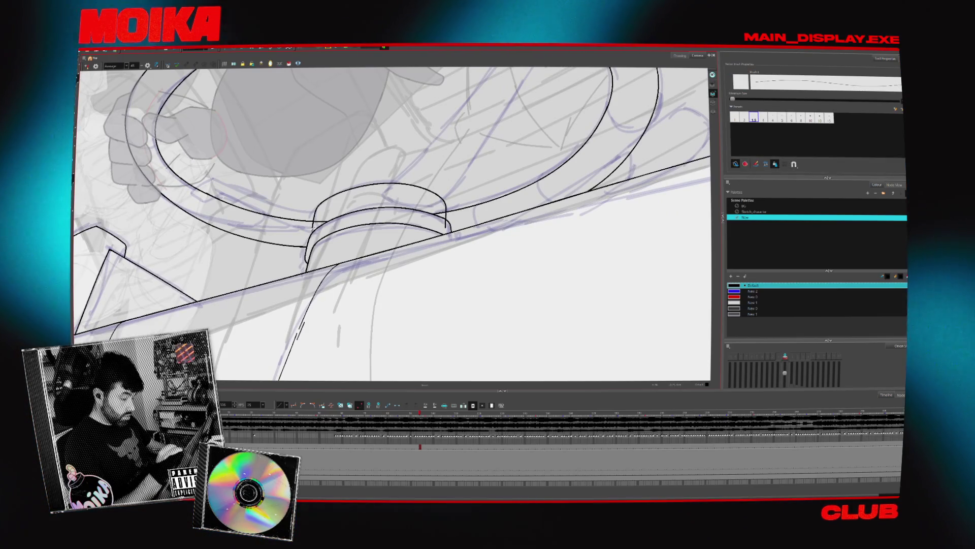
key(alt+s)
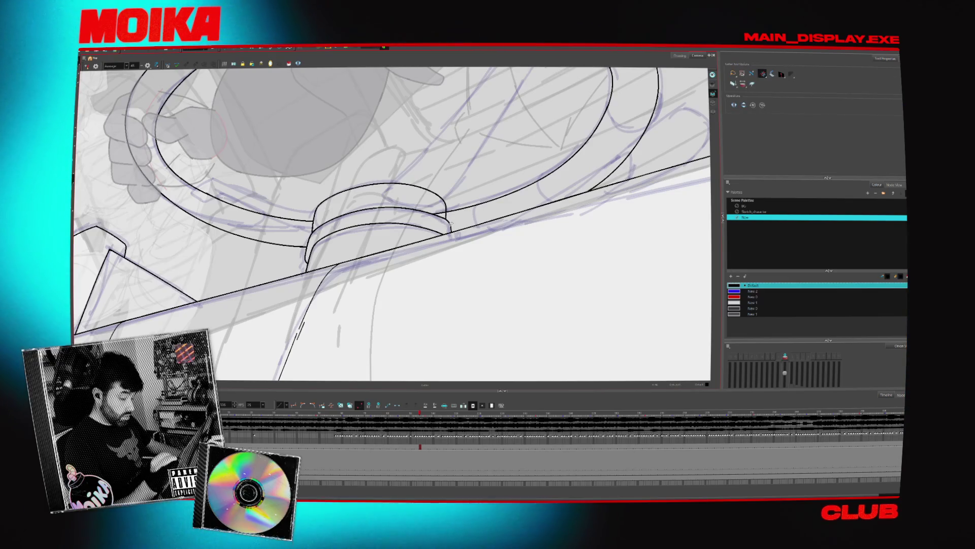
drag(472, 188, 369, 245)
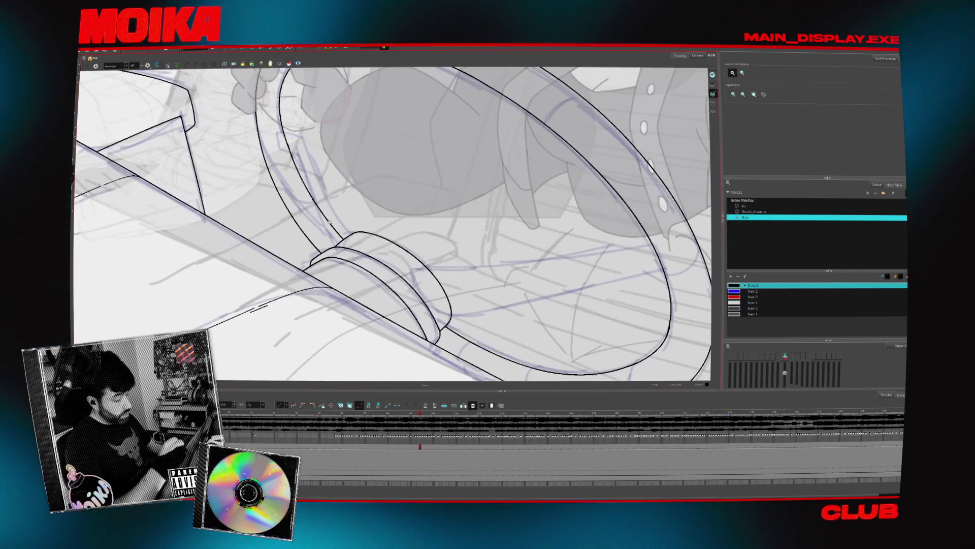
key(alt+b)
key(ctrl+z)
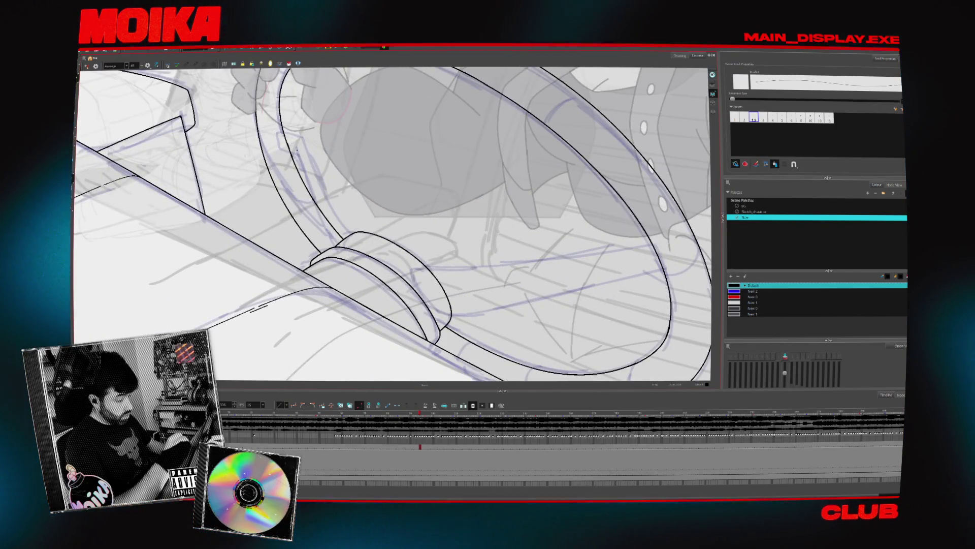
key(ctrl+z)
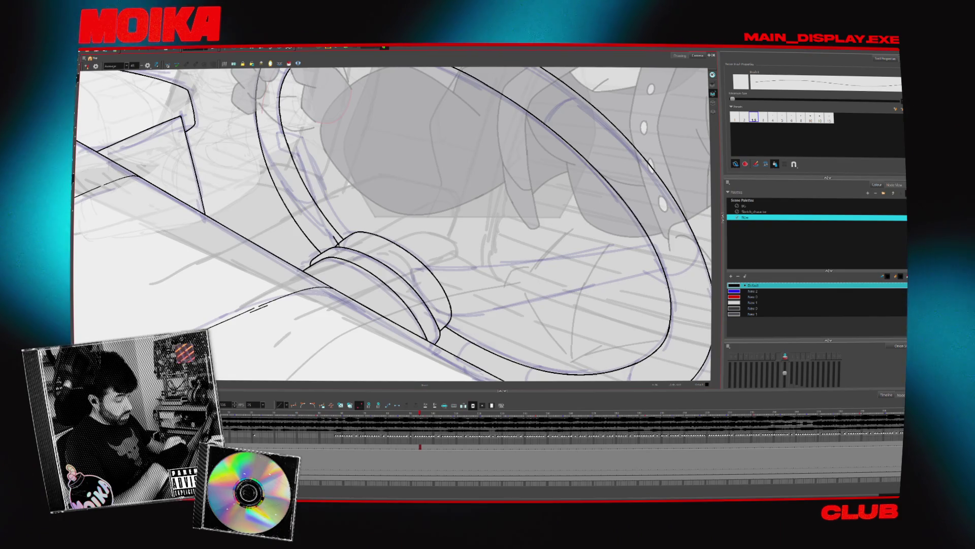
Redraw the spoke's inner edge, check it in Mirror View, and redraw the short stroke near its top.
drag(302, 148, 339, 243)
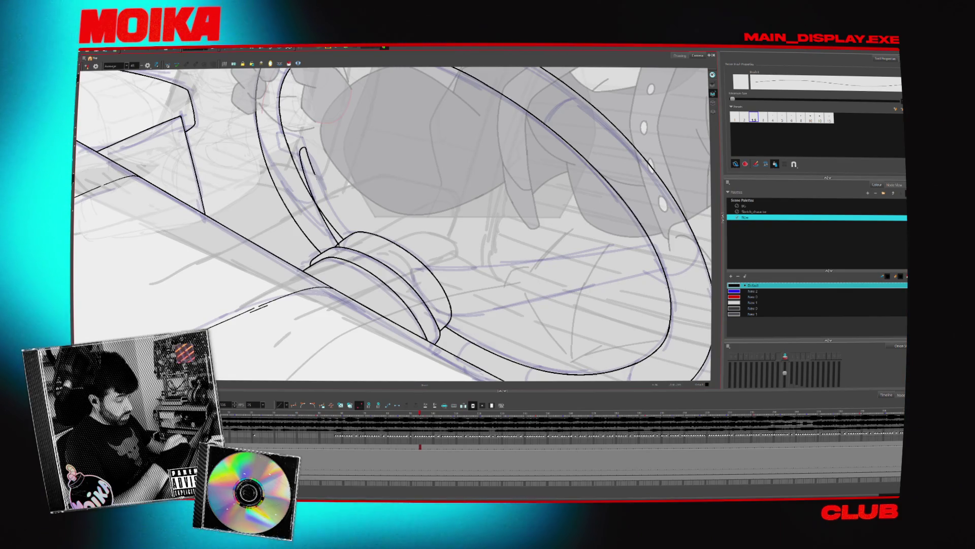
key(alt+t)
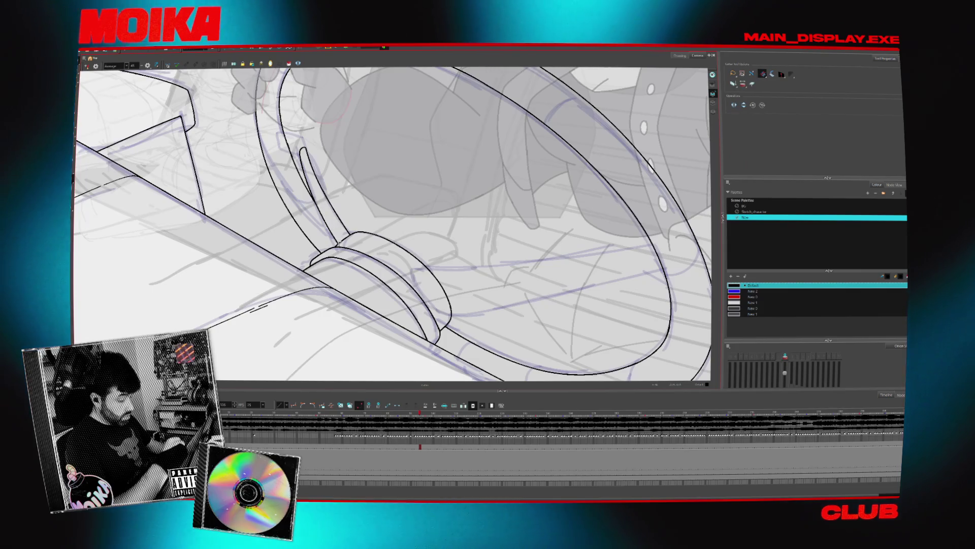
key(4)
key(alt+b)
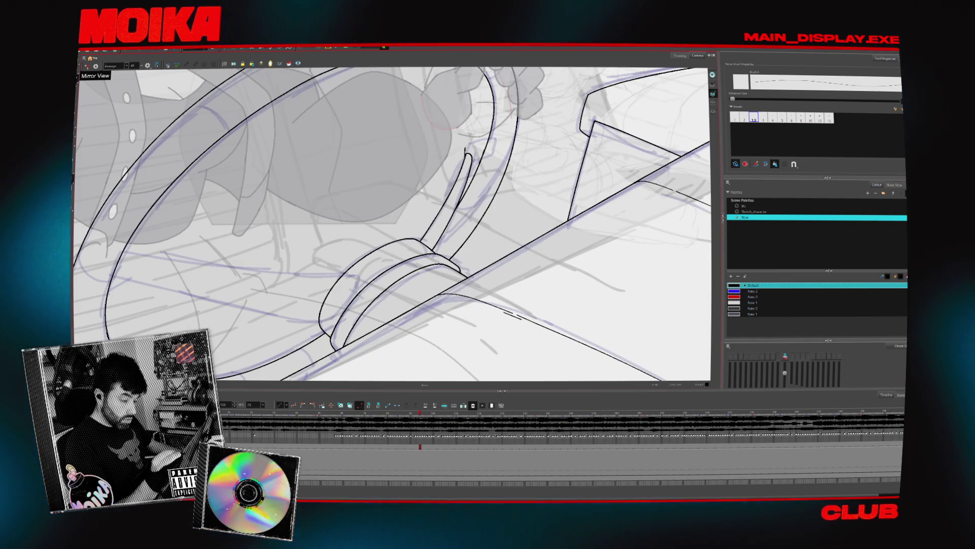
key(ctrl+z)
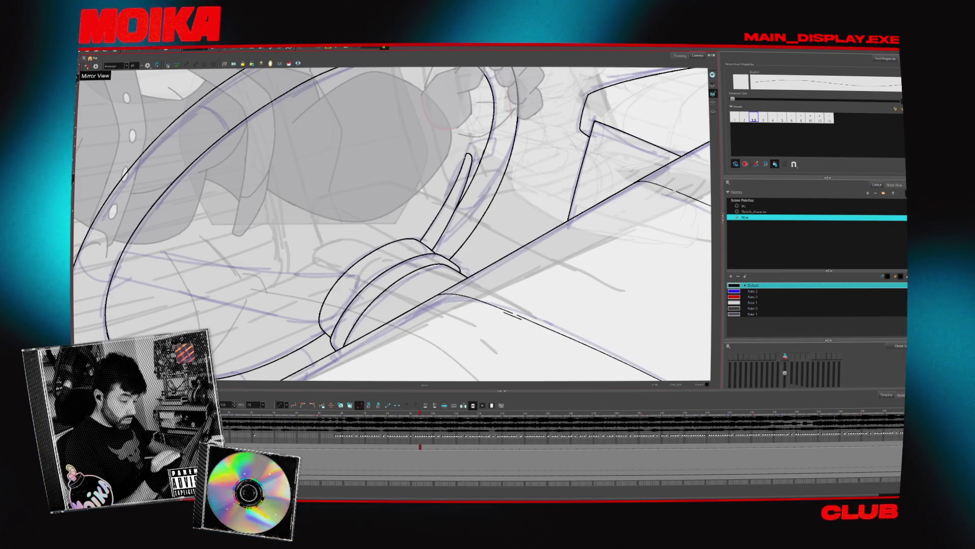
drag(465, 152, 491, 140)
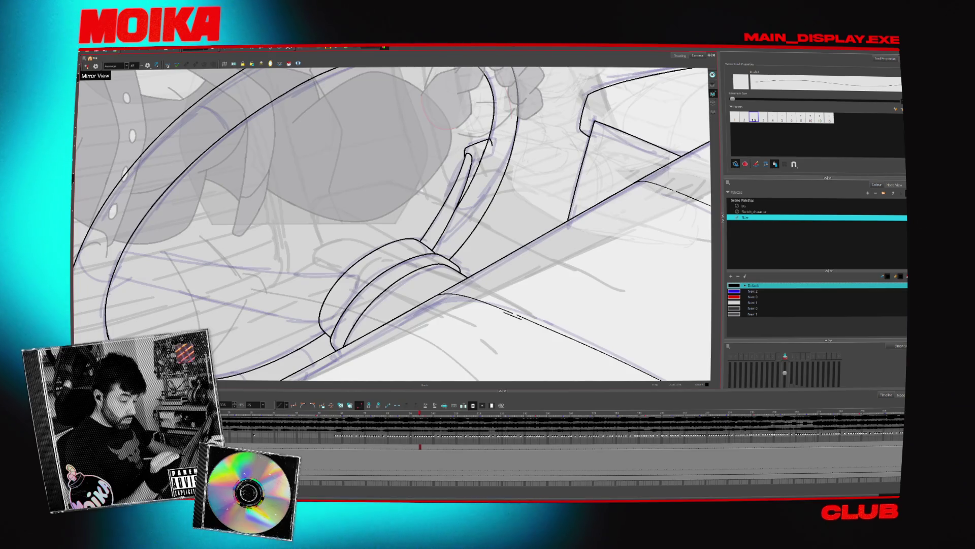
key(alt+z)
scroll(394, 224, down, 5)
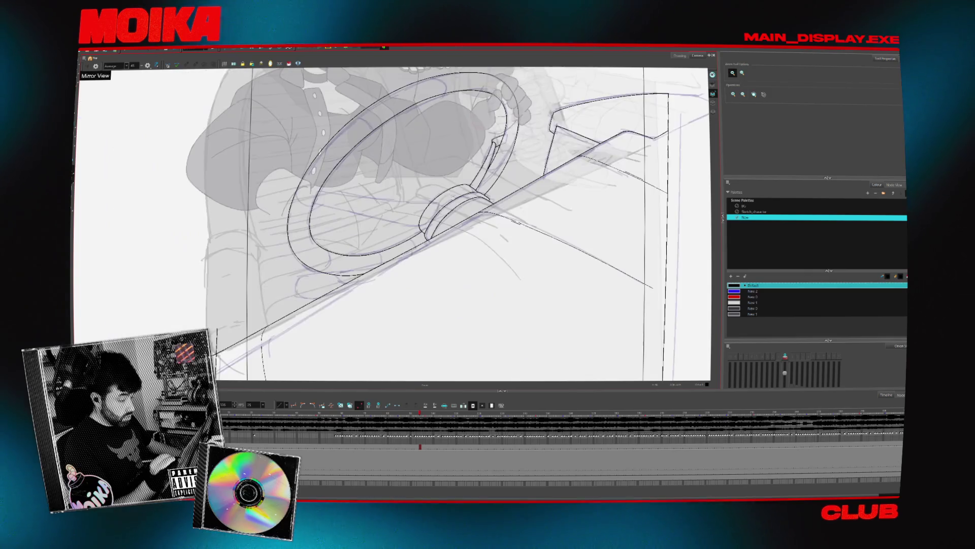
Zoom in on the spoke-rim joint, refine it into a squared tab, and turn Mirror View off.
scroll(393, 224, up, 3)
scroll(491, 144, up, 5)
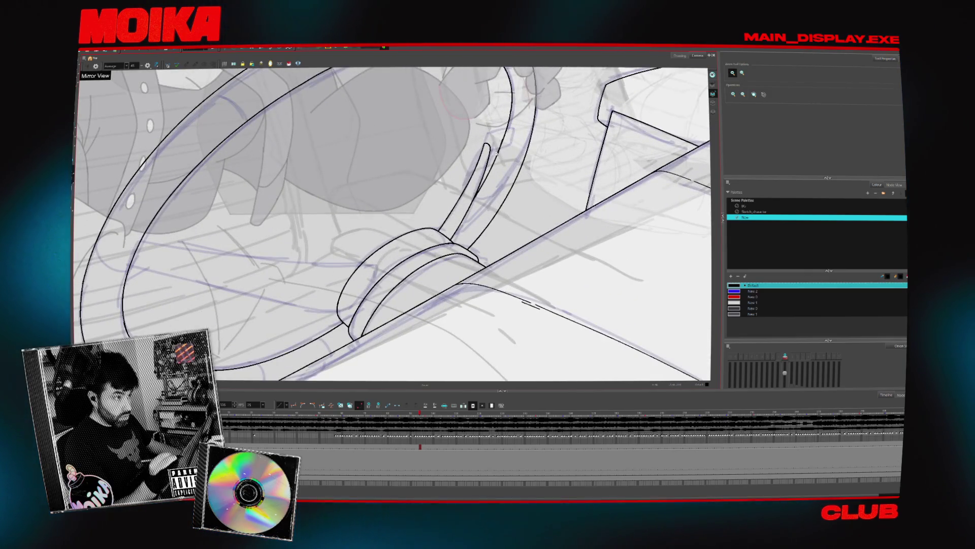
scroll(491, 147, down, 5)
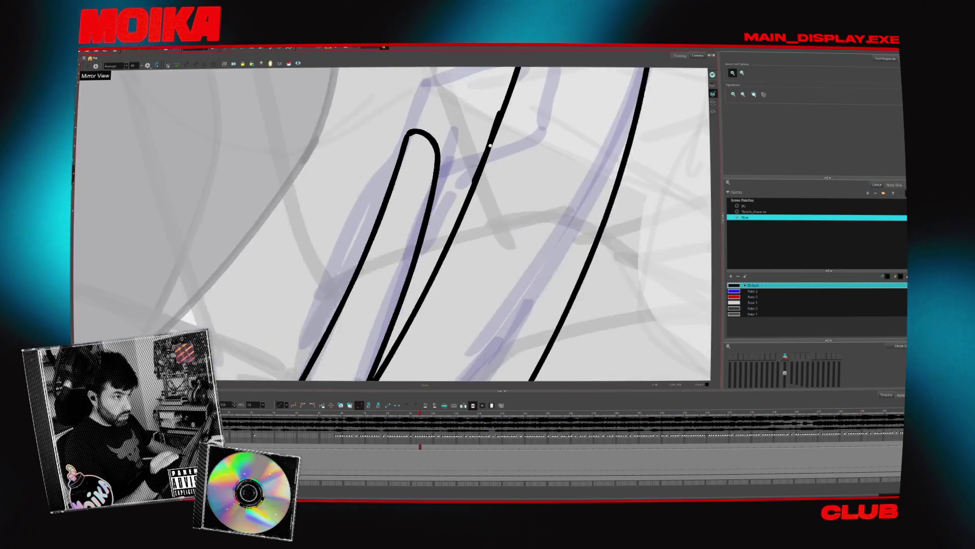
key(alt+slash)
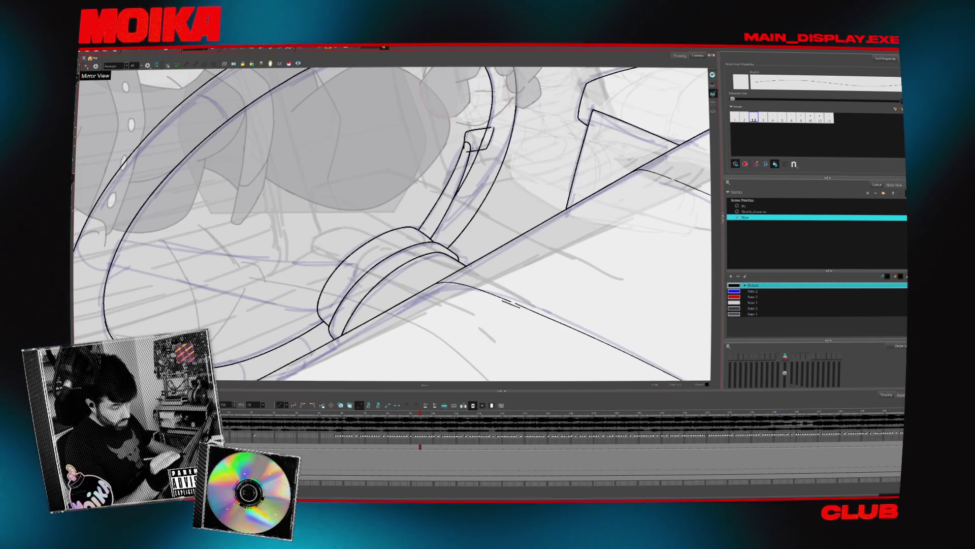
key(alt+s)
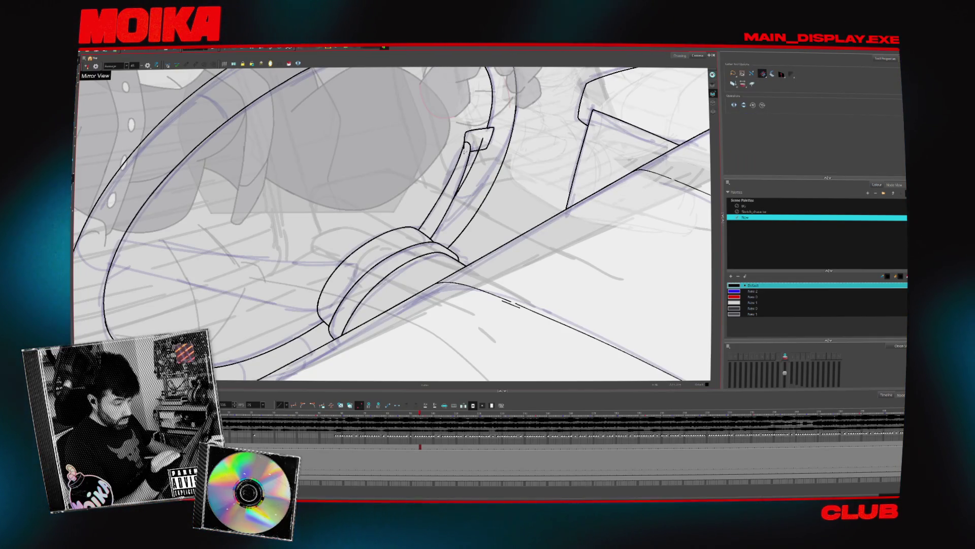
key(4)
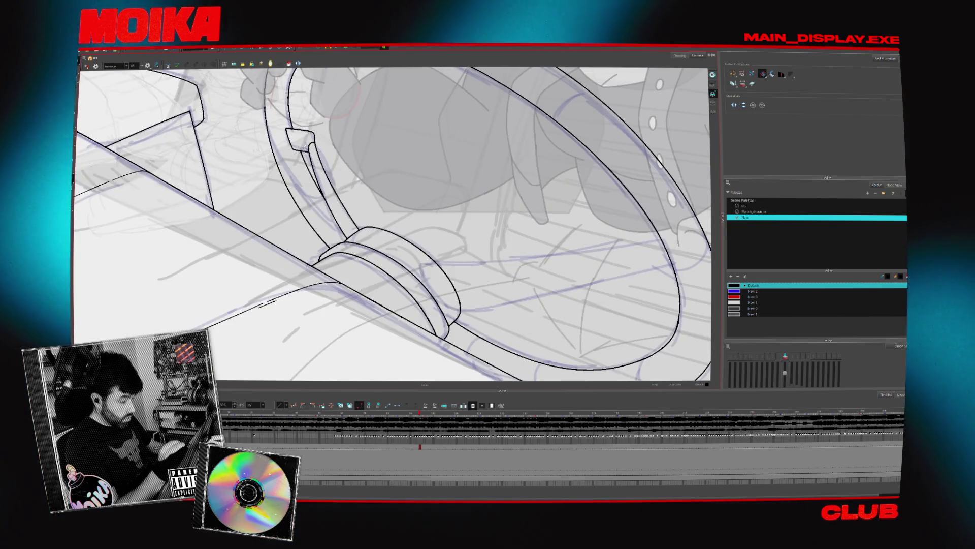
key(alt+b)
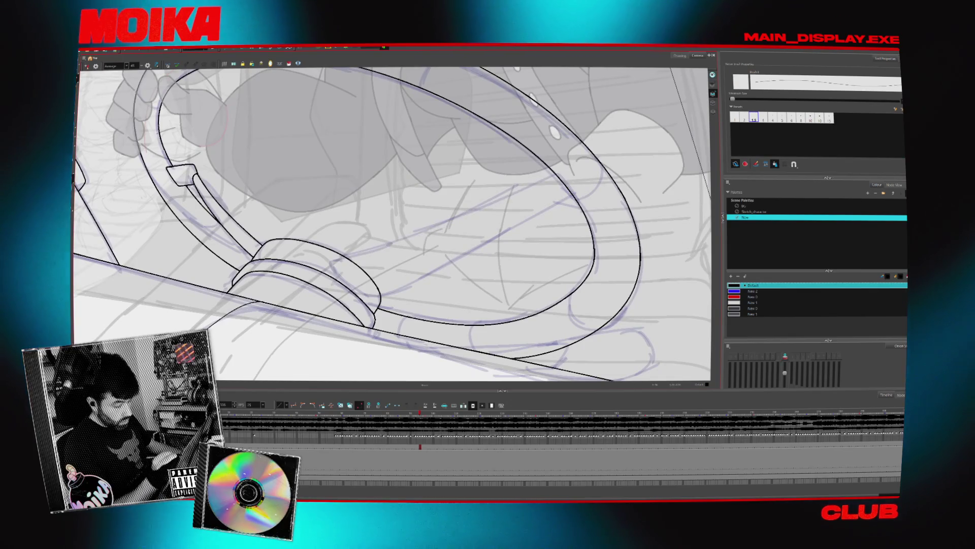
Ink the spoke's edge lines from the hub up to the rim tab, then zoom out to the whole wheel.
drag(332, 262, 497, 197)
drag(508, 163, 437, 117)
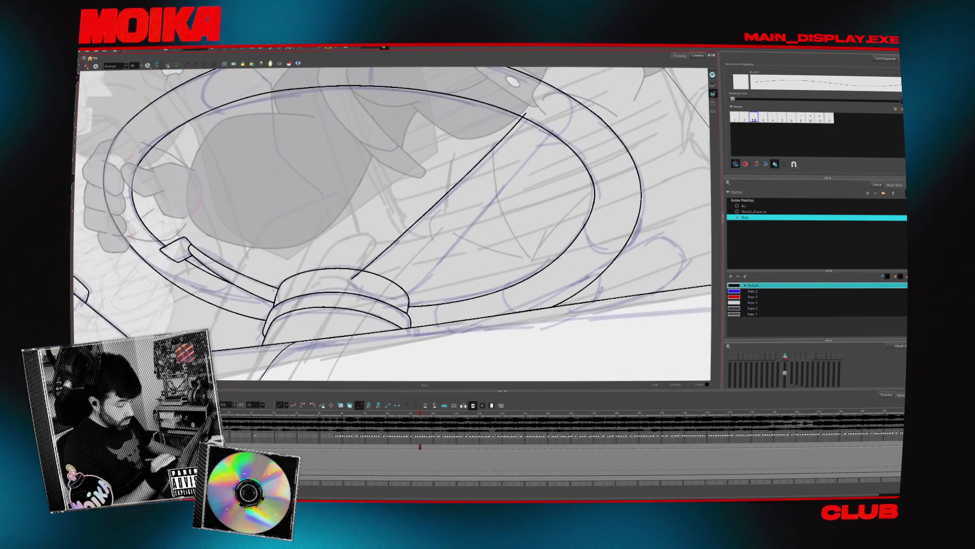
mouse_move(508, 152)
mouse_down()
mouse_move(457, 127)
mouse_move(356, 168)
mouse_move(322, 244)
mouse_up()
drag(326, 172, 376, 147)
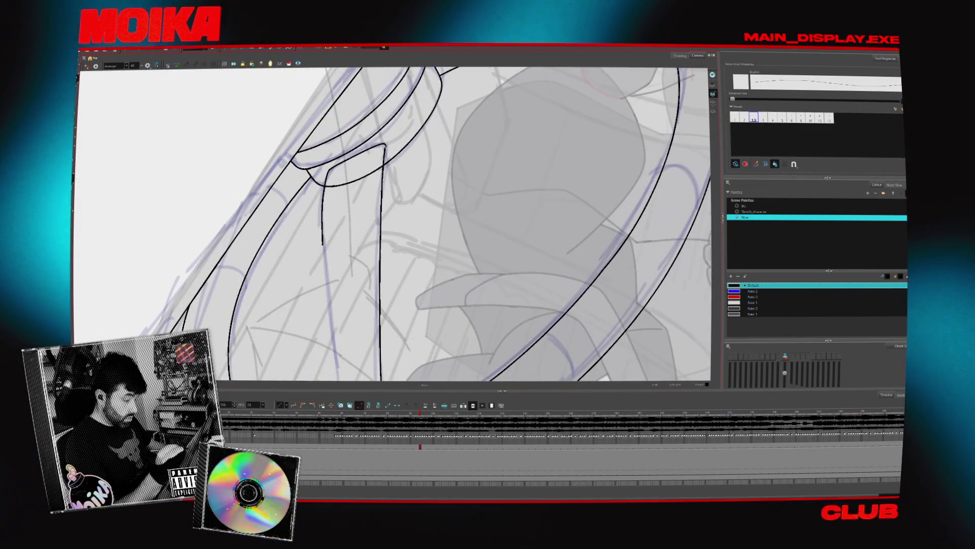
drag(331, 170, 325, 263)
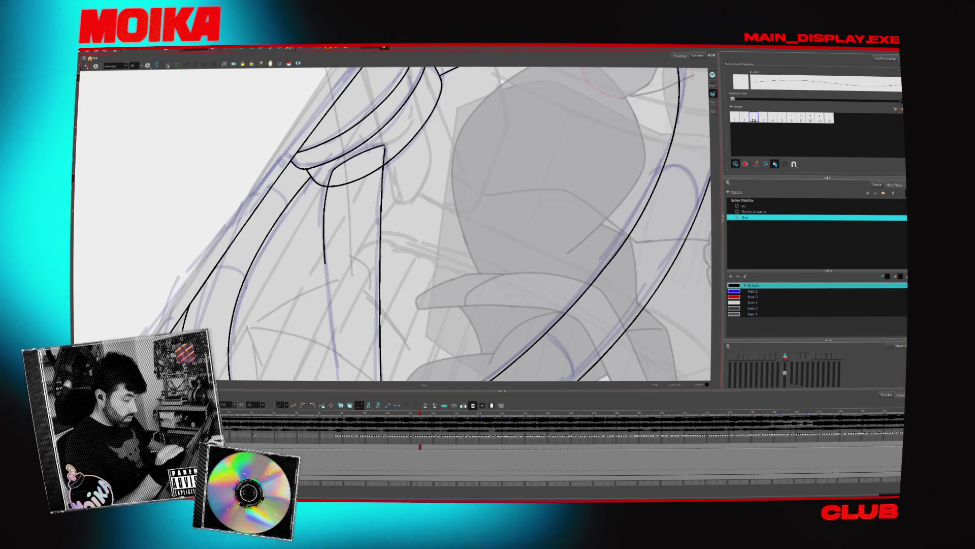
drag(356, 229, 230, 298)
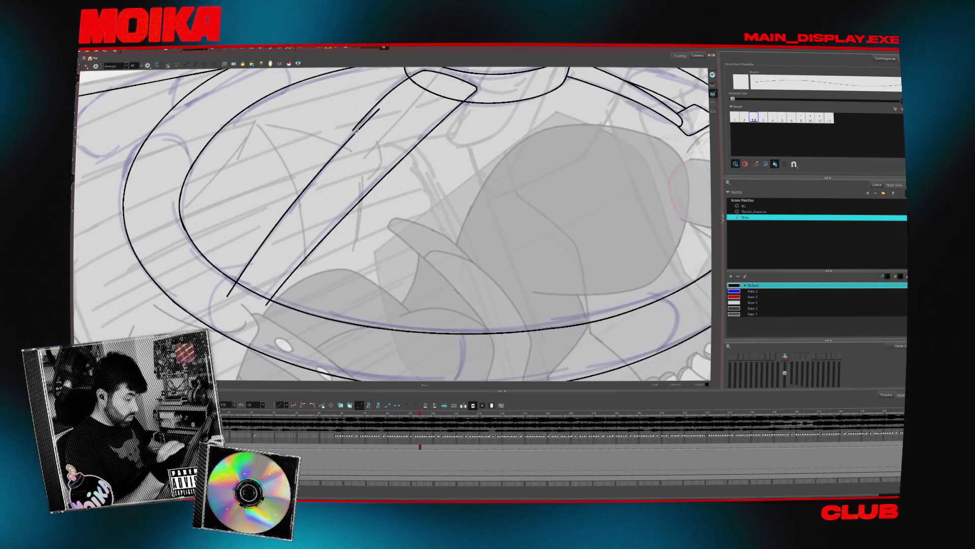
mouse_move(230, 299)
mouse_down()
mouse_move(356, 228)
mouse_move(442, 244)
mouse_up()
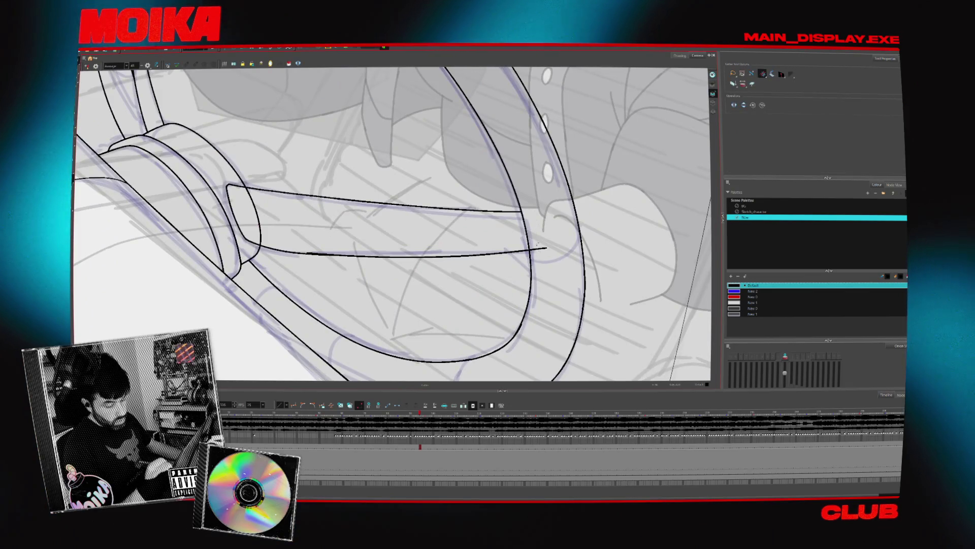
scroll(537, 245, down, 5)
drag(537, 244, 402, 182)
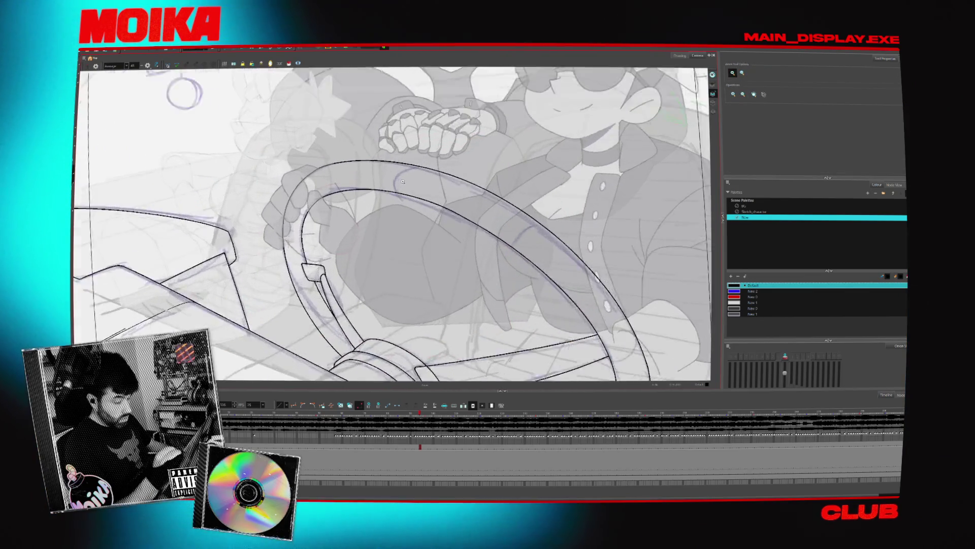
Zoom in on the rim and undo twice to shorten the inner stroke along its top.
click(403, 181)
key(alt+b)
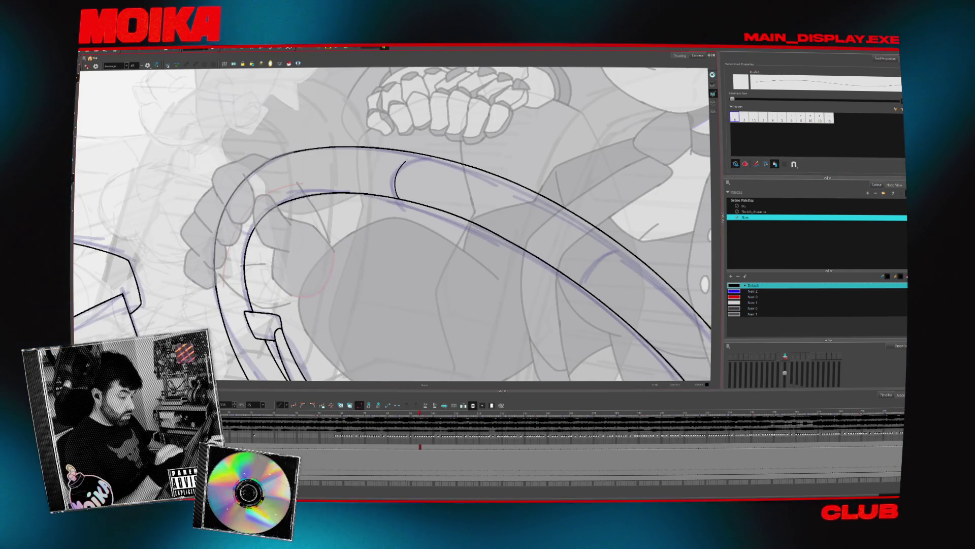
key(ctrl+z)
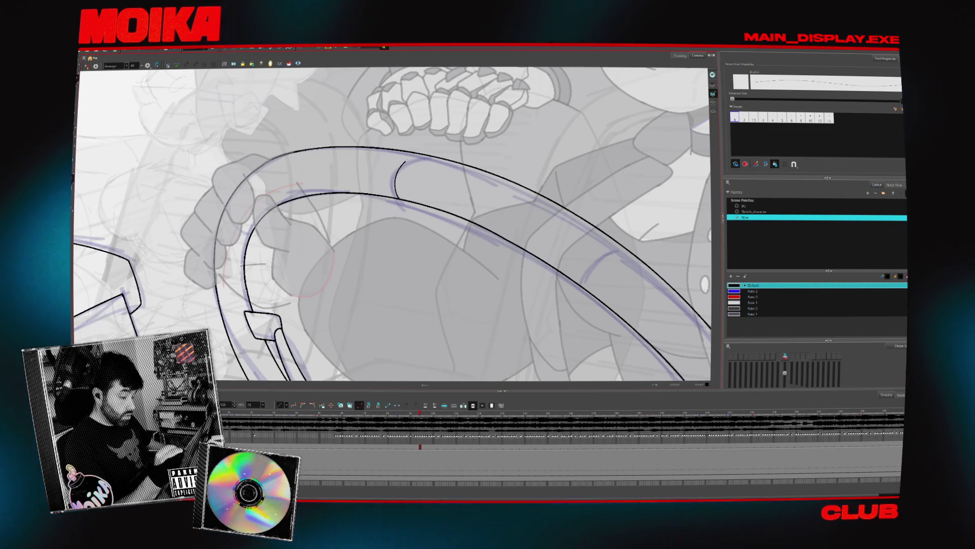
key(ctrl+z)
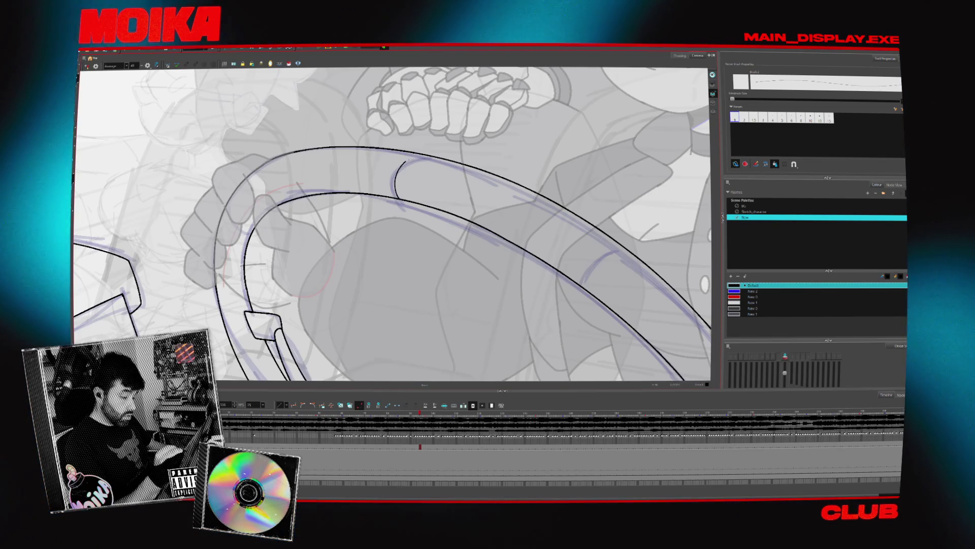
drag(391, 224, 431, 185)
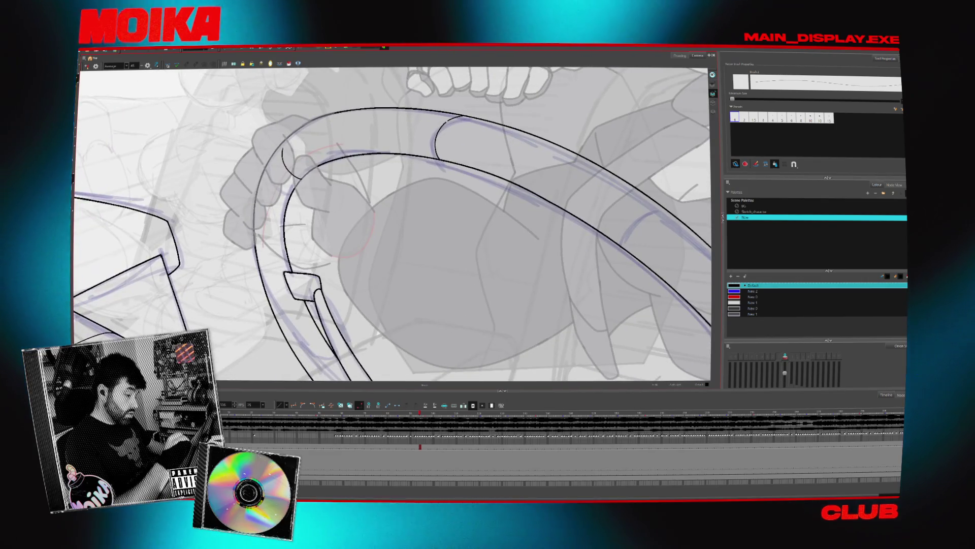
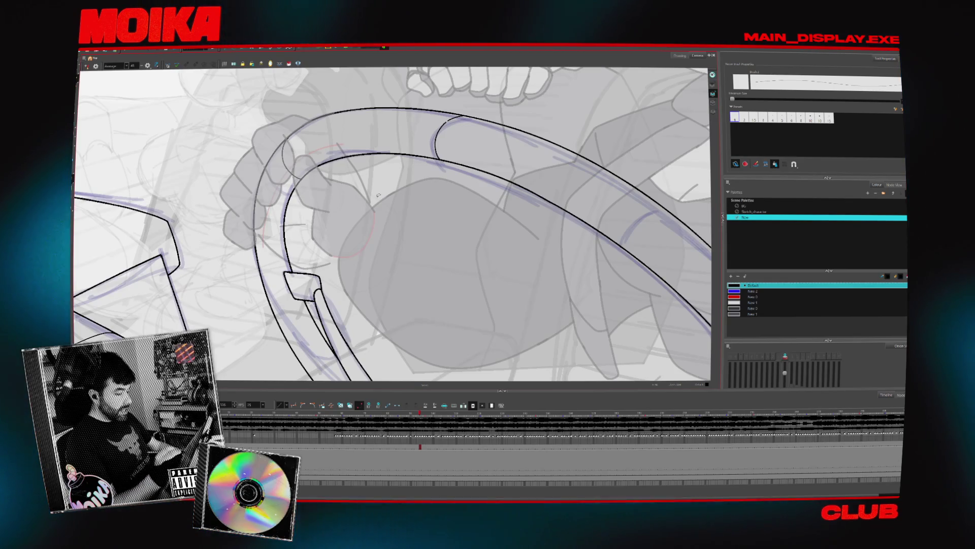
Ink the steering wheel rim's curved outline and rejoin its short curve to the lower line.
drag(378, 198, 236, 198)
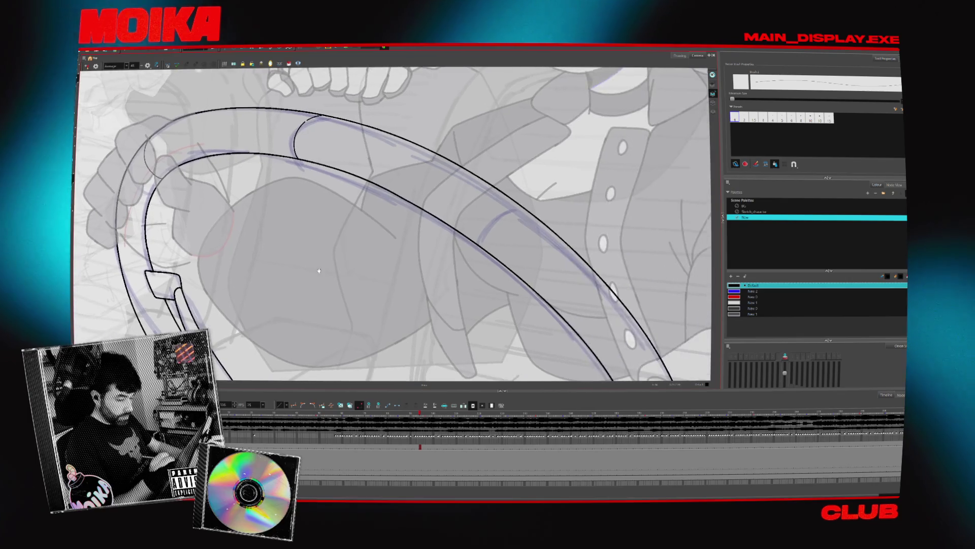
drag(517, 210, 483, 247)
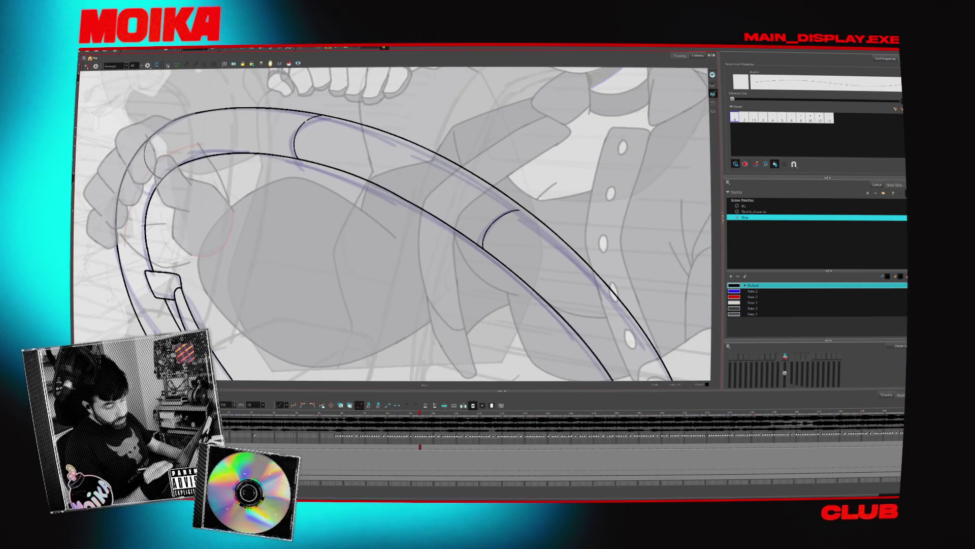
drag(386, 218, 451, 182)
key(alt+b)
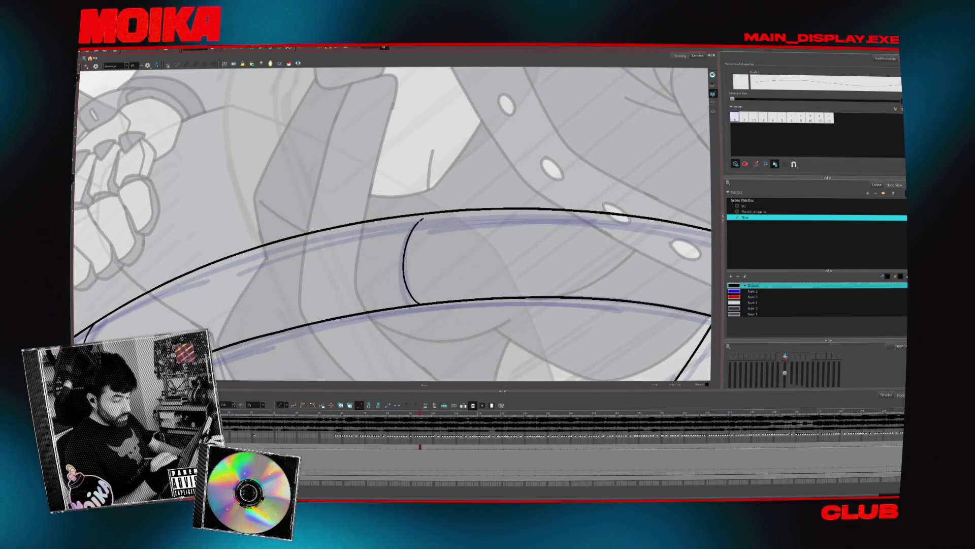
key(alt+z)
mouse_move(457, 284)
mouse_down()
mouse_move(498, 297)
mouse_move(403, 257)
mouse_up()
key(alt+b)
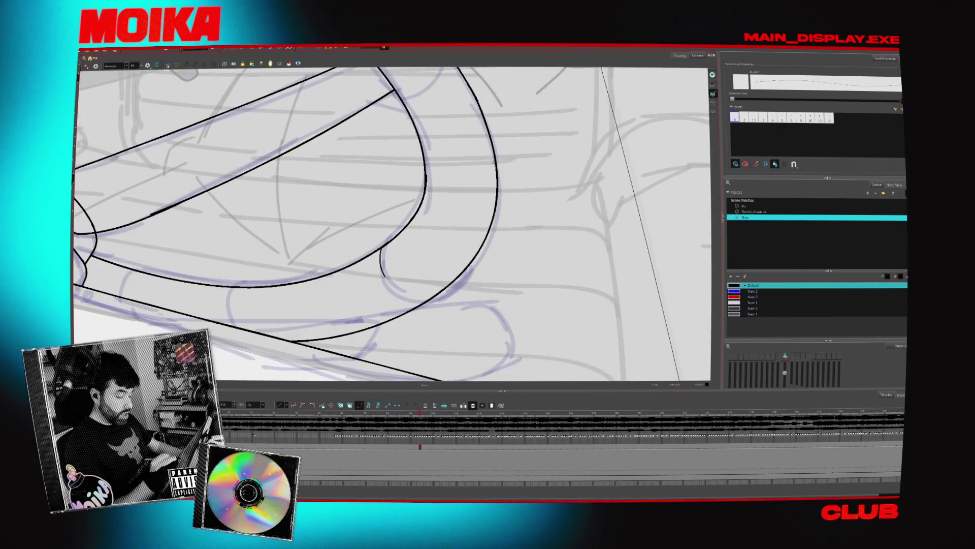
drag(385, 246, 429, 298)
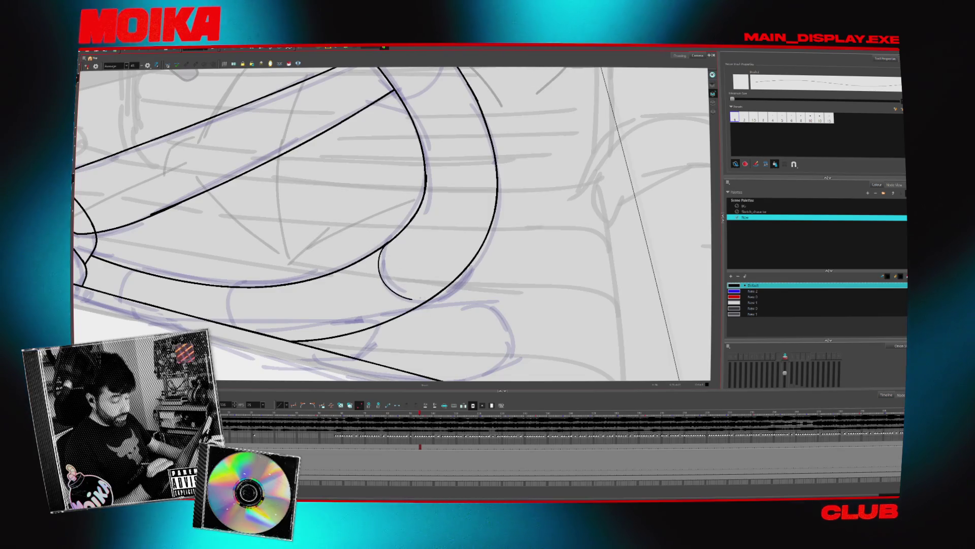
Ink short black curves joining the steering wheel's inner arcs.
drag(356, 228, 470, 183)
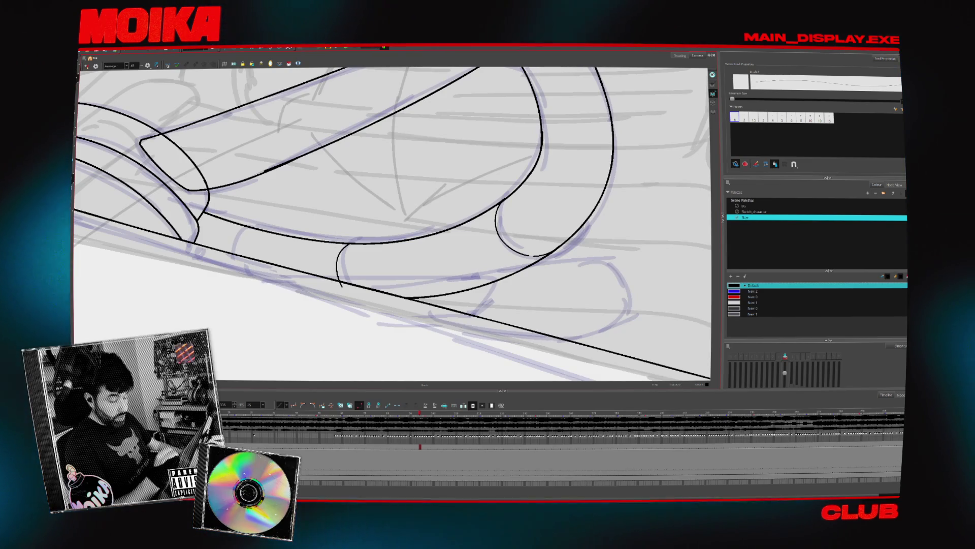
drag(339, 255, 357, 243)
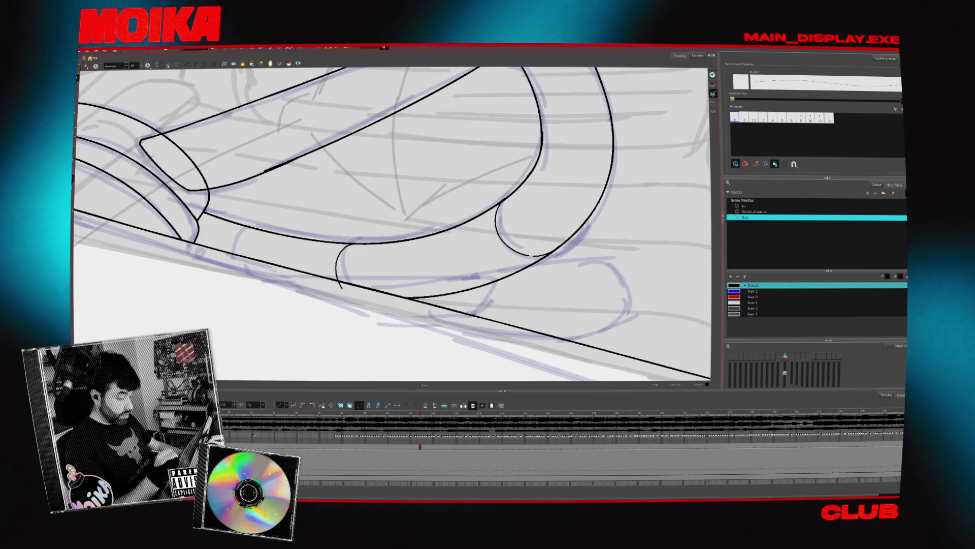
scroll(348, 258, down, 10)
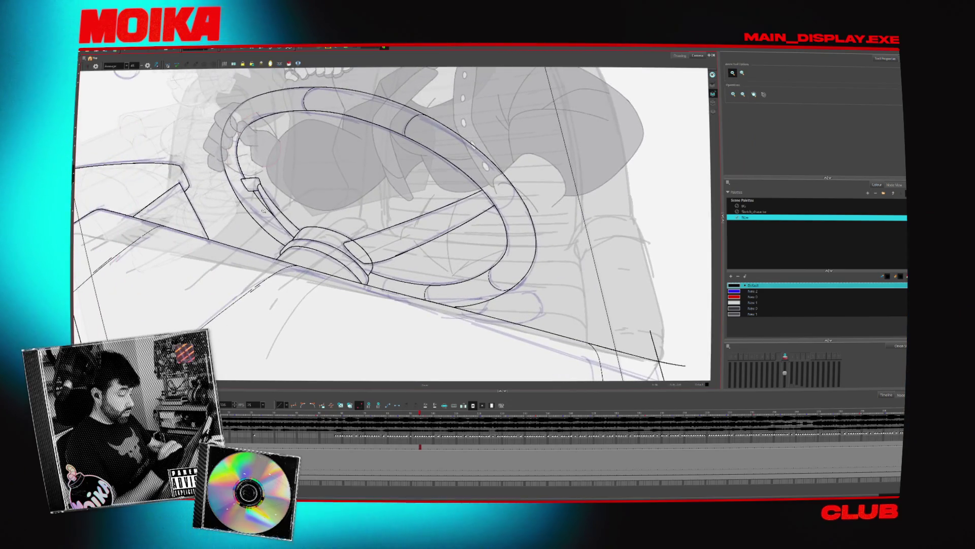
scroll(263, 210, up, 5)
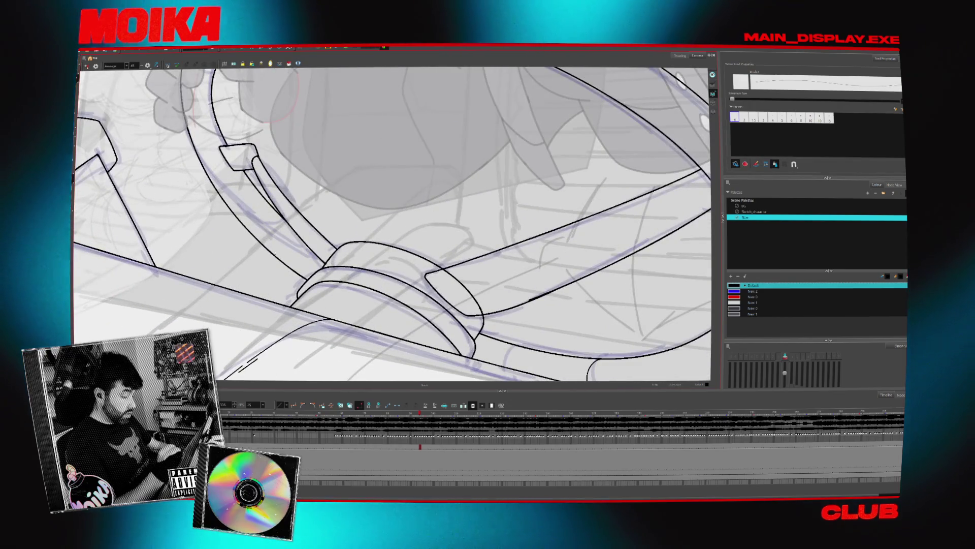
drag(298, 238, 275, 254)
scroll(359, 283, down, 8)
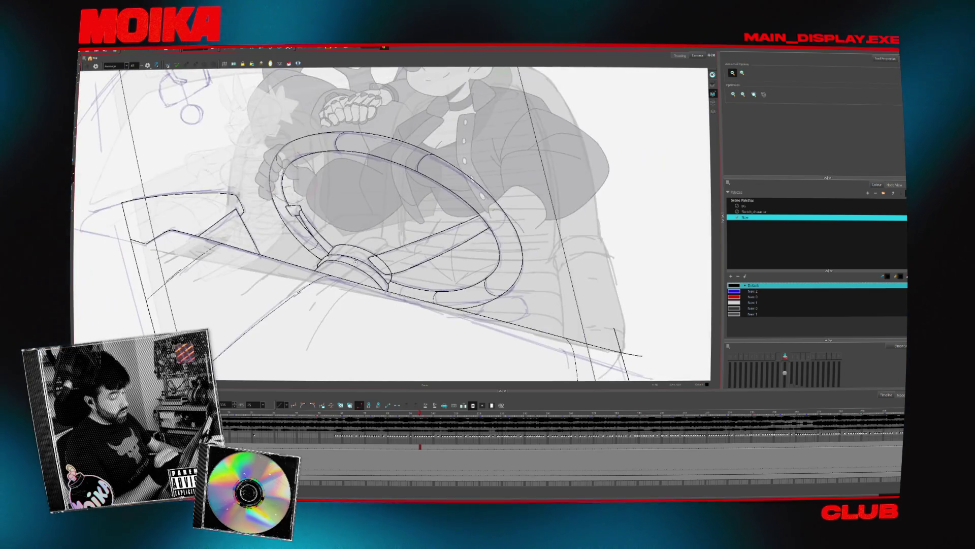
mouse_move(351, 229)
mouse_down()
mouse_move(394, 299)
mouse_move(342, 232)
mouse_move(376, 266)
mouse_move(405, 342)
mouse_move(379, 269)
mouse_up()
Draw a long dark curve along the windshield's upper edge from the lower left.
key(alt+b)
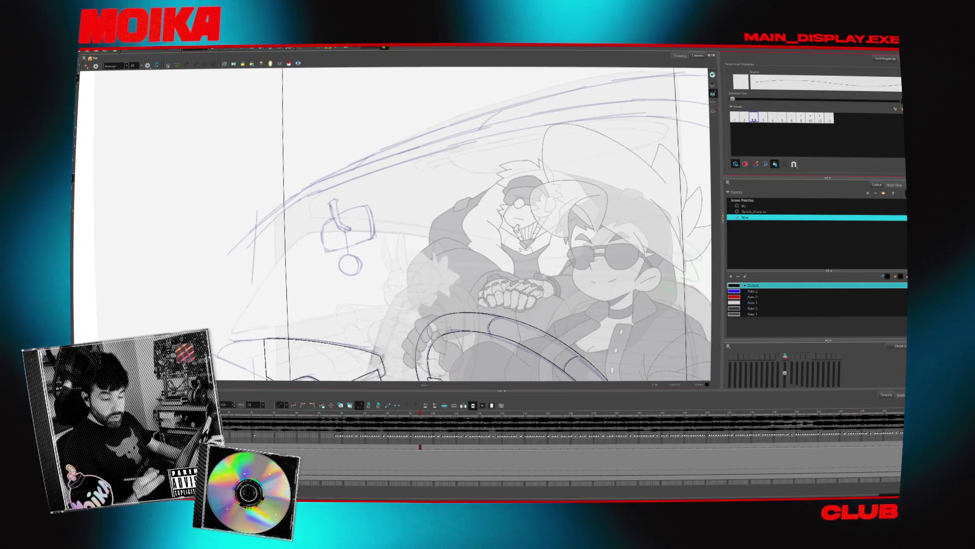
key(2)
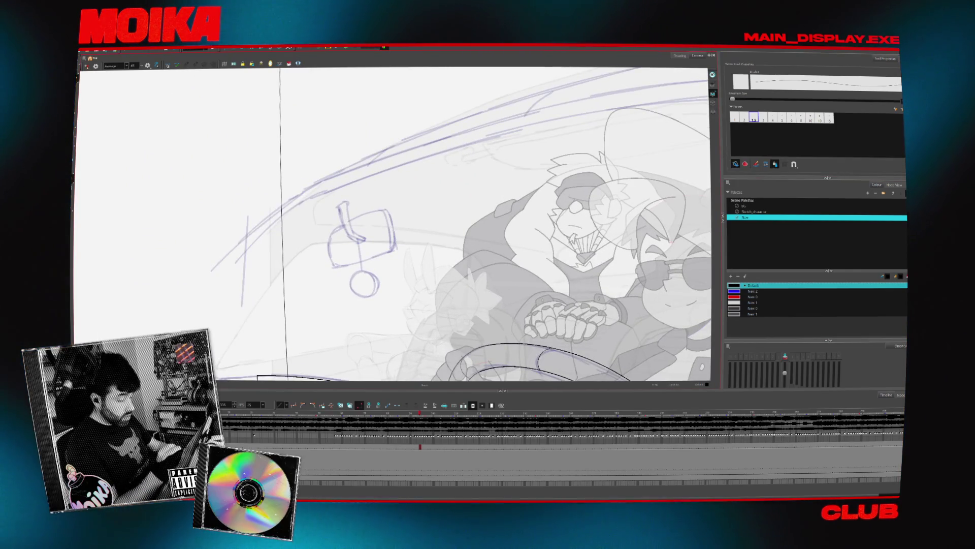
drag(230, 253, 492, 117)
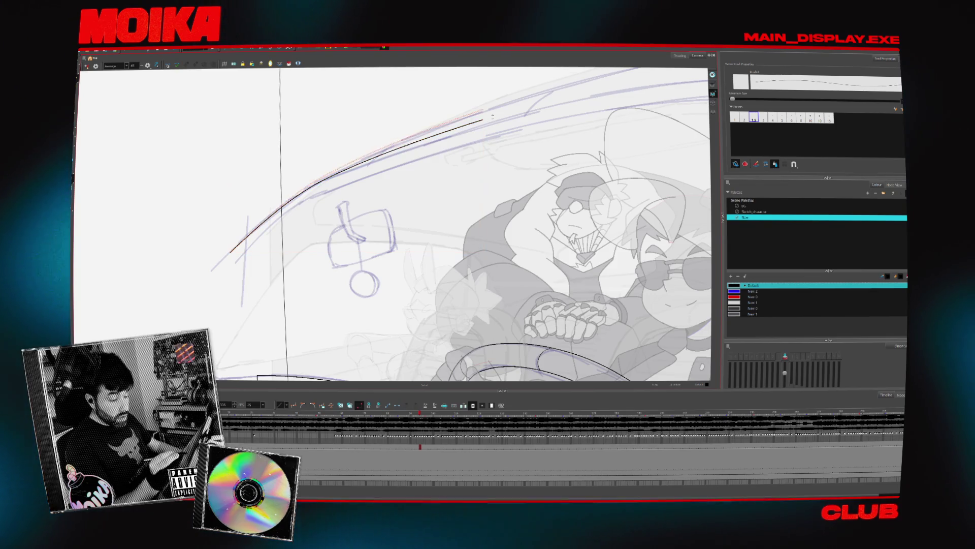
drag(457, 229, 442, 249)
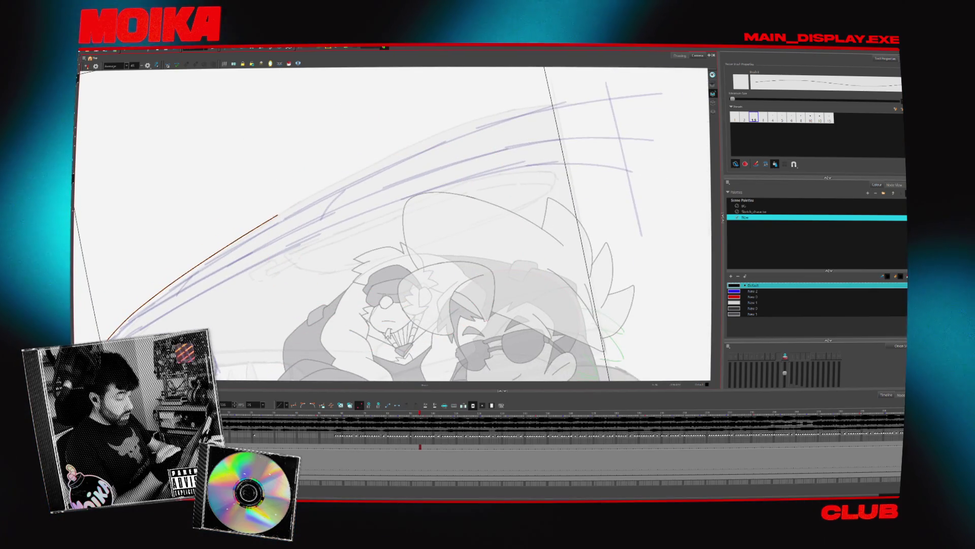
mouse_move(394, 224)
mouse_down()
mouse_move(386, 239)
mouse_move(427, 193)
mouse_up()
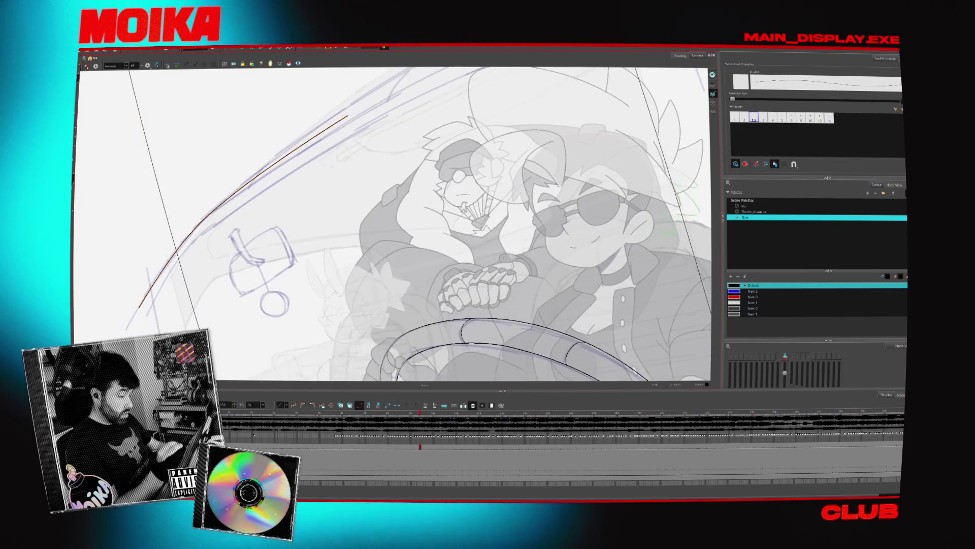
scroll(356, 228, up, 3)
drag(81, 338, 248, 206)
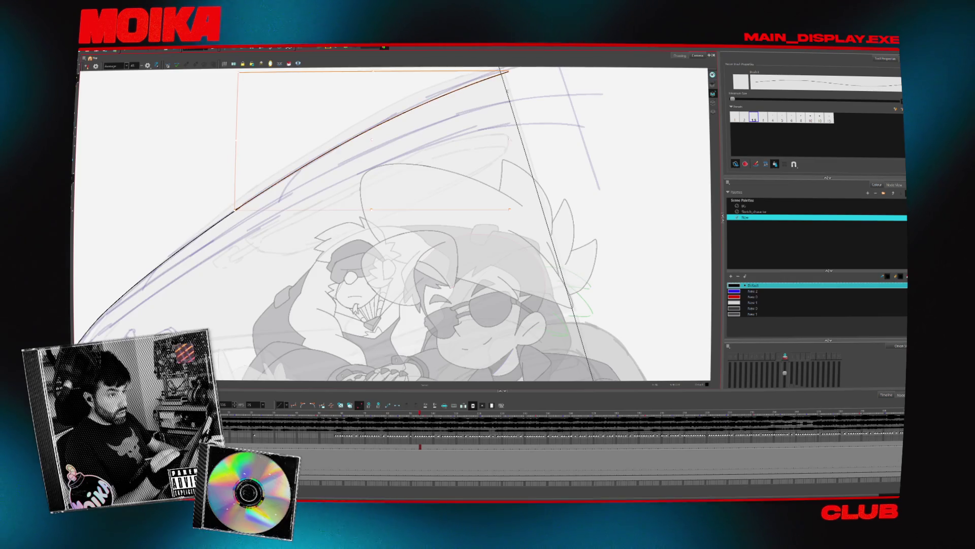
drag(502, 103, 405, 167)
Select the windshield stroke, zoom in to check it, then ink a diagonal windshield outline.
click(424, 177)
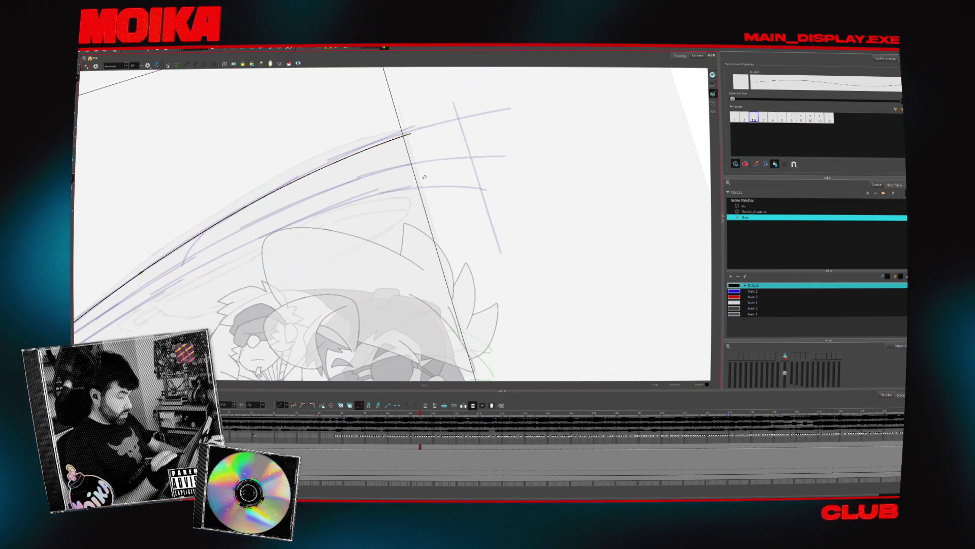
click(361, 149)
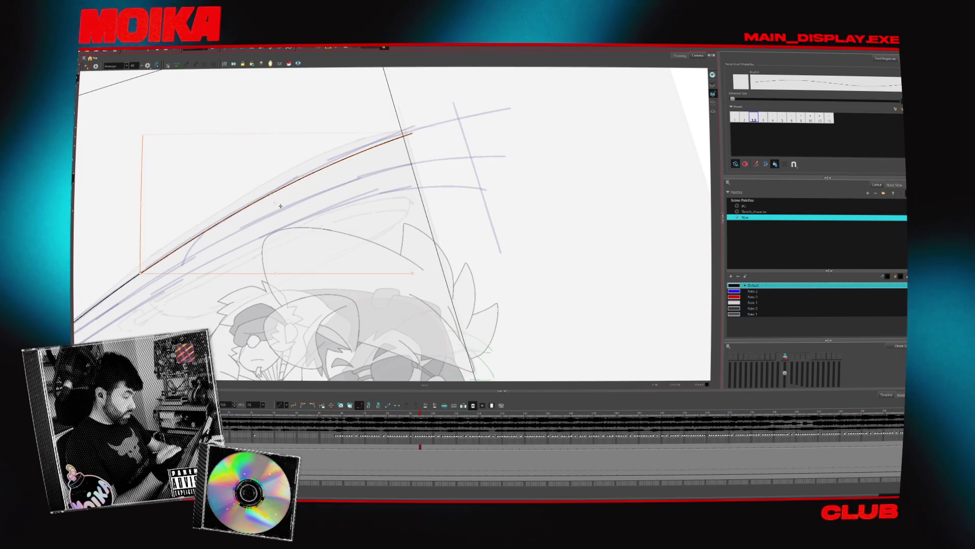
key(alt+z)
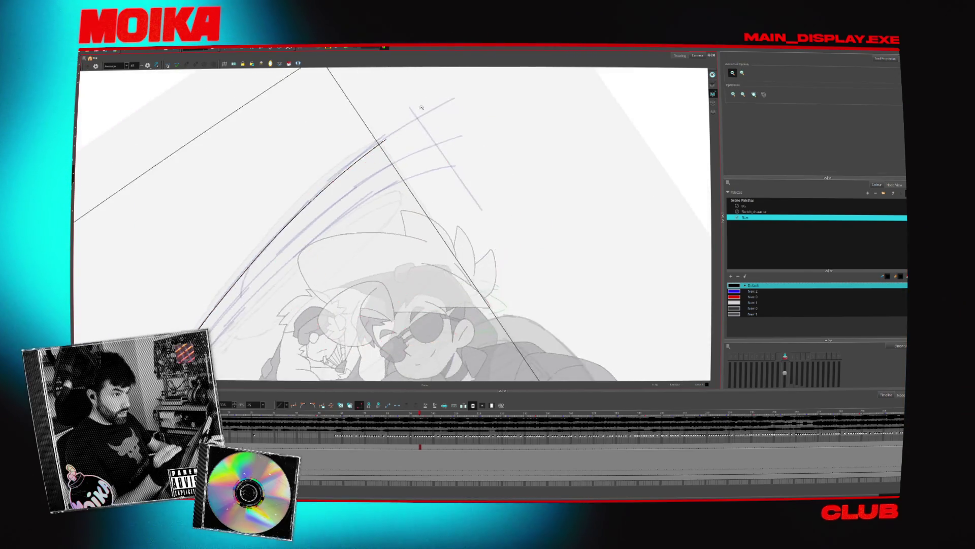
click(421, 108)
key(alt+b)
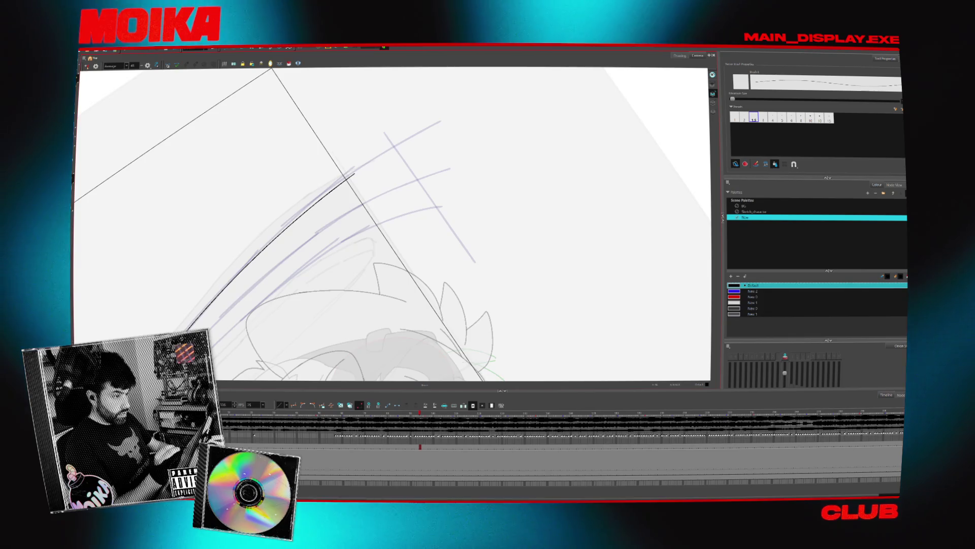
key(alt+z)
click(418, 131)
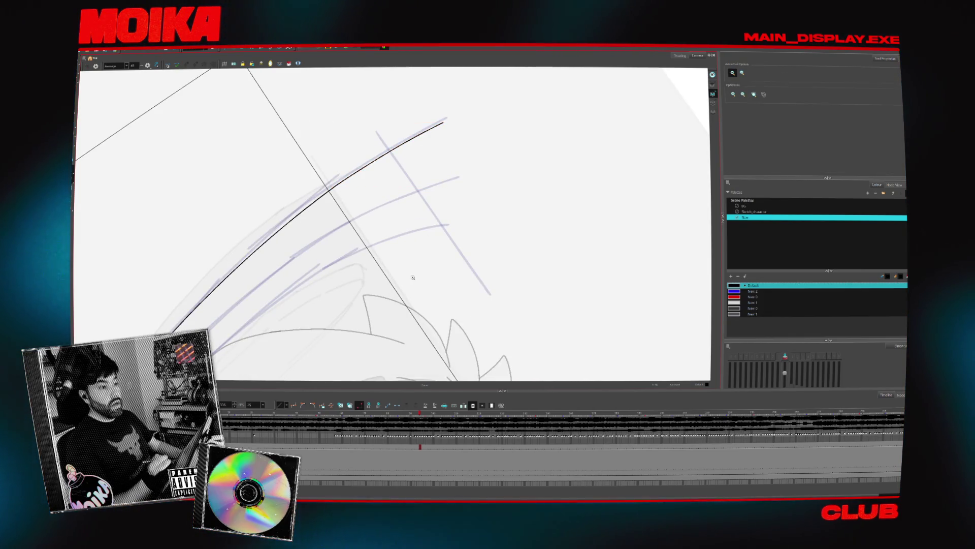
mouse_move(413, 277)
mouse_down()
mouse_move(435, 285)
mouse_move(225, 186)
mouse_up()
scroll(225, 186, up, 3)
key(alt+b)
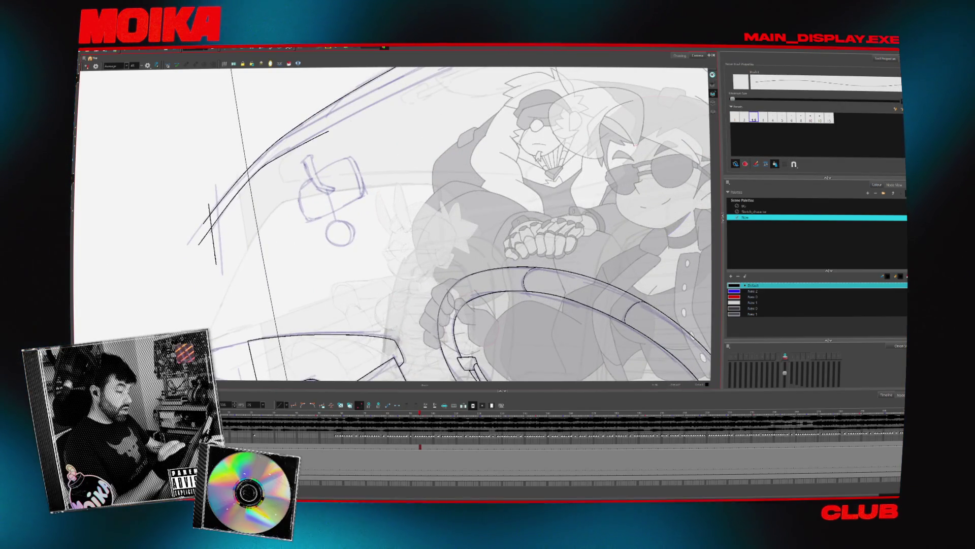
drag(200, 245, 259, 172)
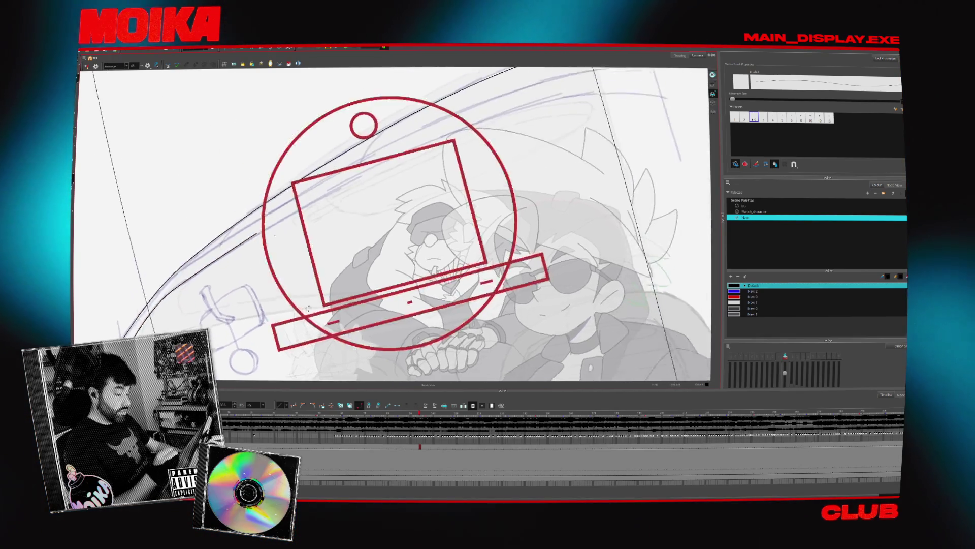
Extend the windshield stroke and ink two parallel curves along the windshield edge.
drag(260, 246, 409, 147)
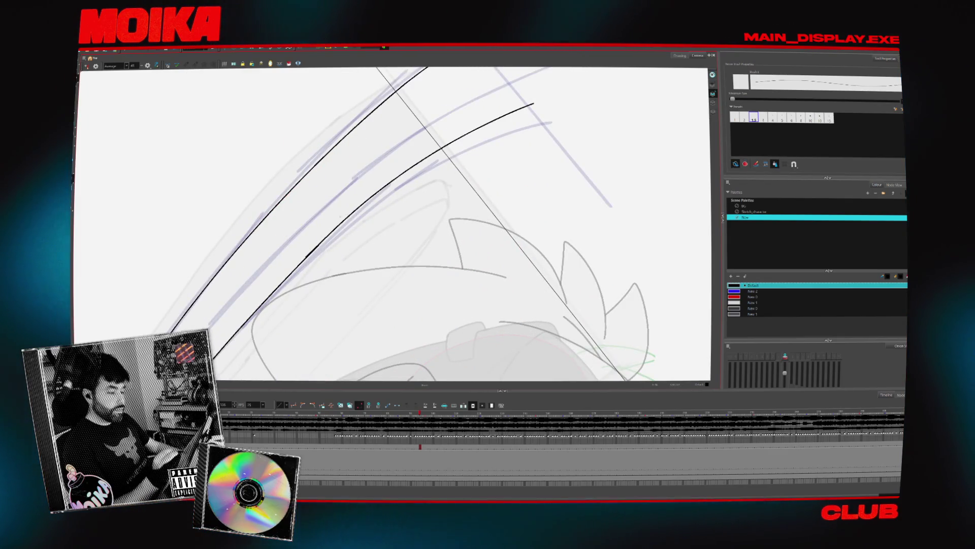
mouse_move(318, 246)
mouse_down()
mouse_move(370, 199)
mouse_move(562, 102)
mouse_up()
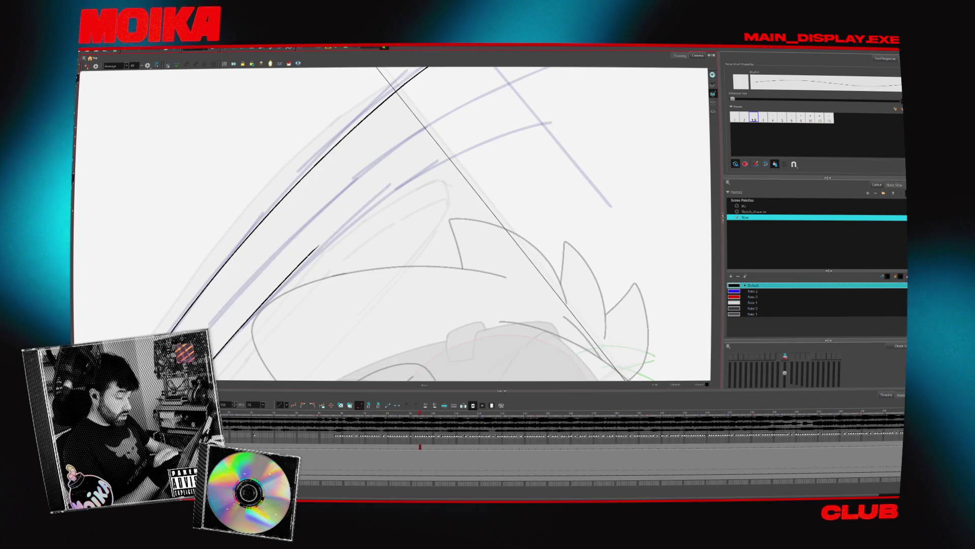
drag(319, 247, 570, 124)
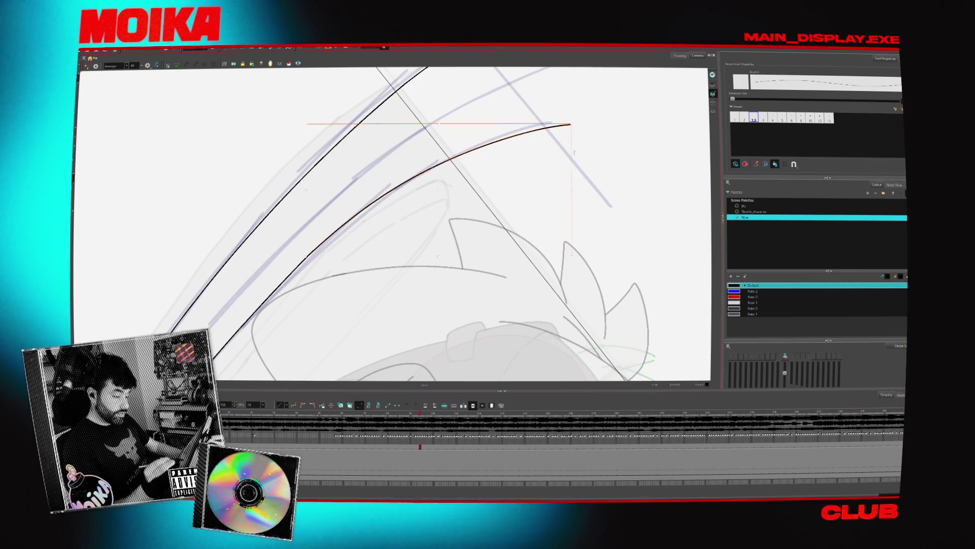
scroll(574, 145, down, 5)
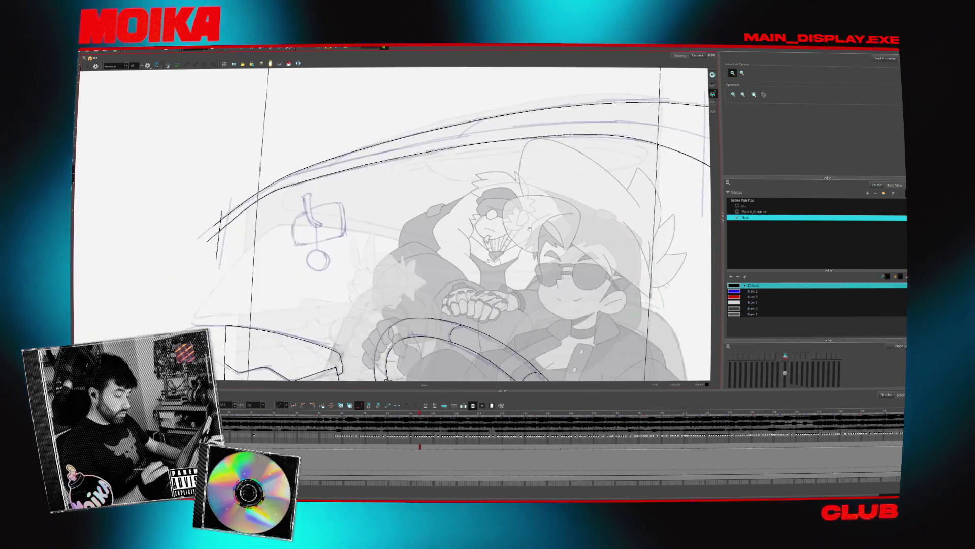
Undo the short windshield segment and redraw the windshield edge as one long stroke.
click(345, 171)
click(355, 177)
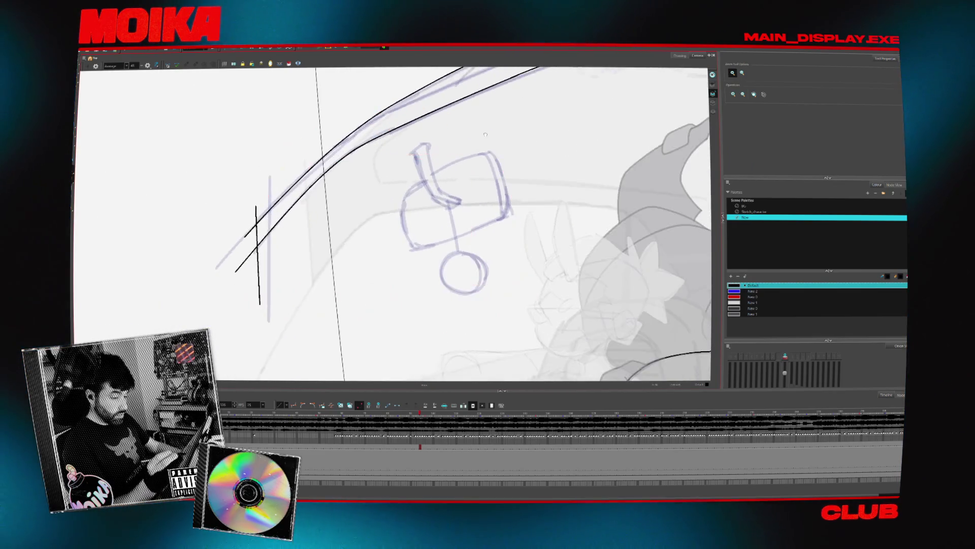
click(464, 246)
key(alt+b)
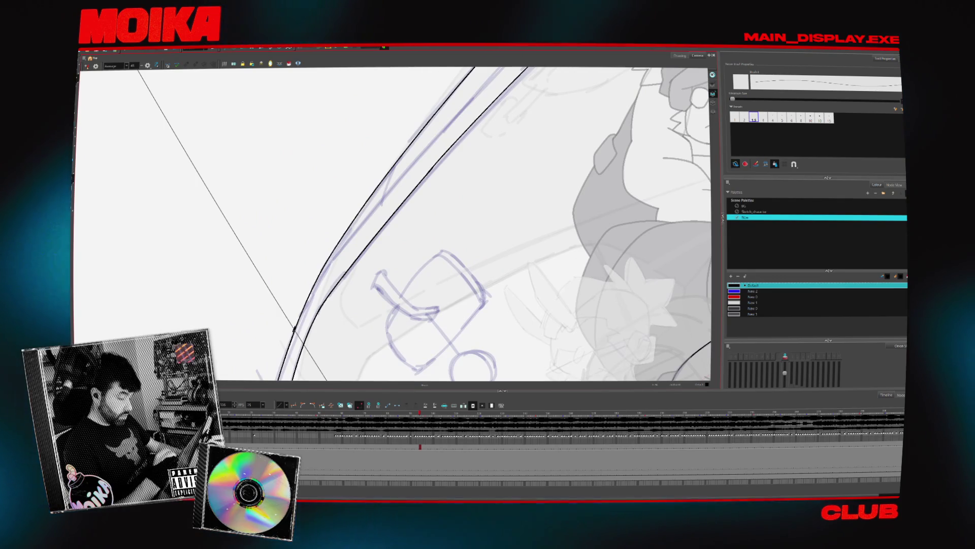
key(ctrl+z)
mouse_move(284, 353)
mouse_down()
mouse_move(402, 189)
mouse_move(293, 289)
mouse_up()
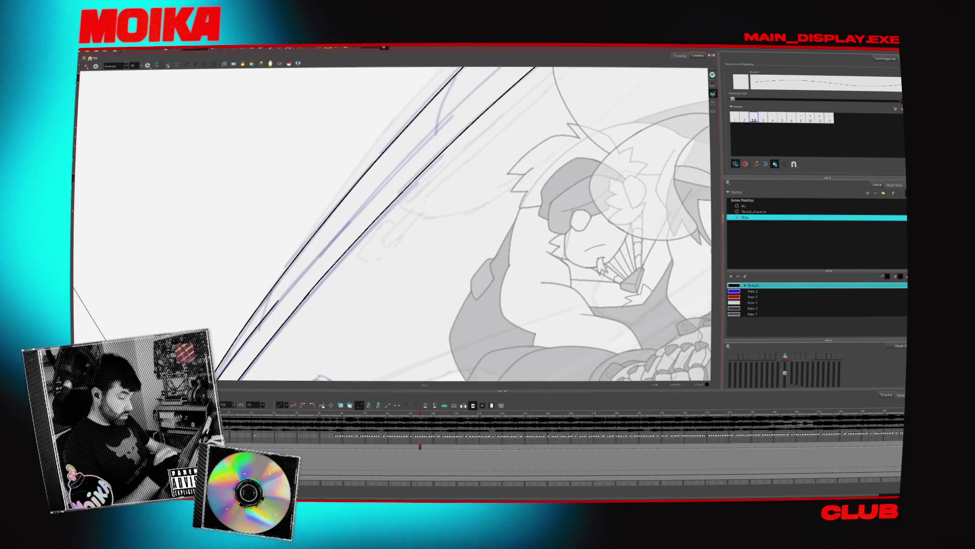
drag(457, 229, 407, 208)
drag(522, 119, 458, 179)
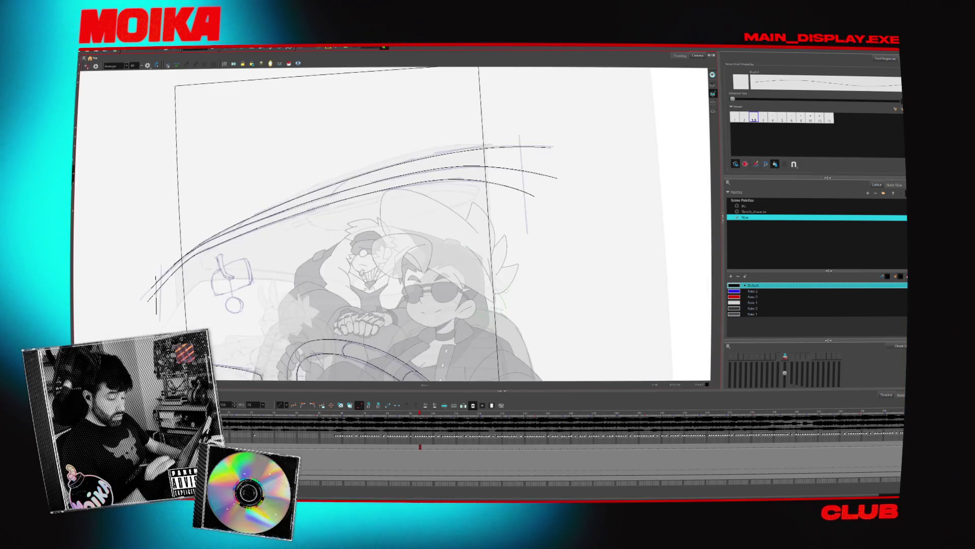
key(alt+t)
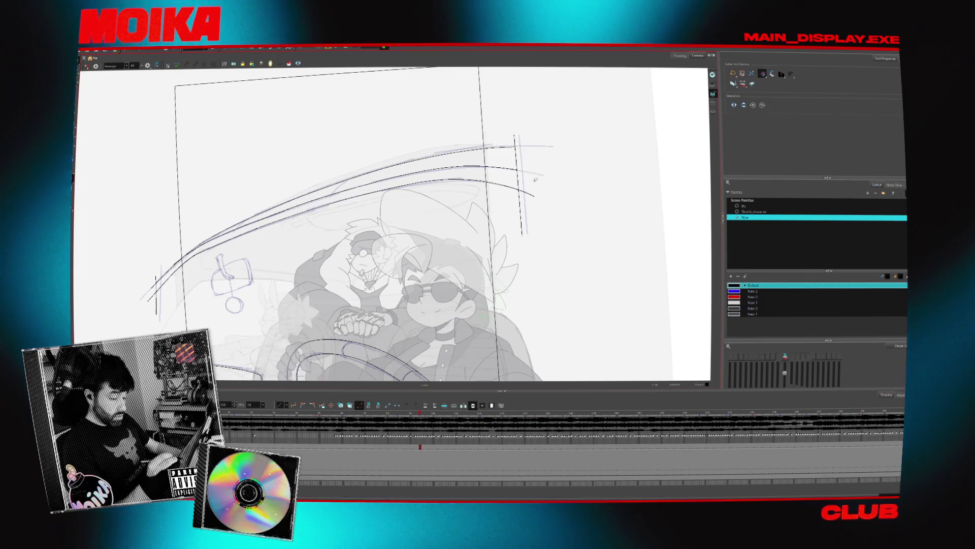
Close off the windshield frame's lower-left end and ink the mirror's top mount.
drag(278, 271, 408, 210)
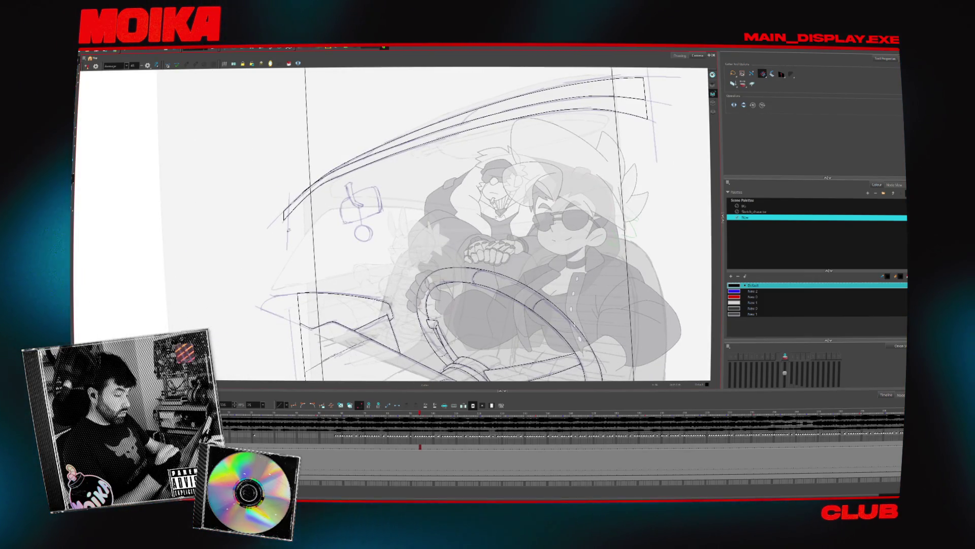
scroll(358, 186, up, 3)
key(alt+b)
drag(477, 207, 447, 211)
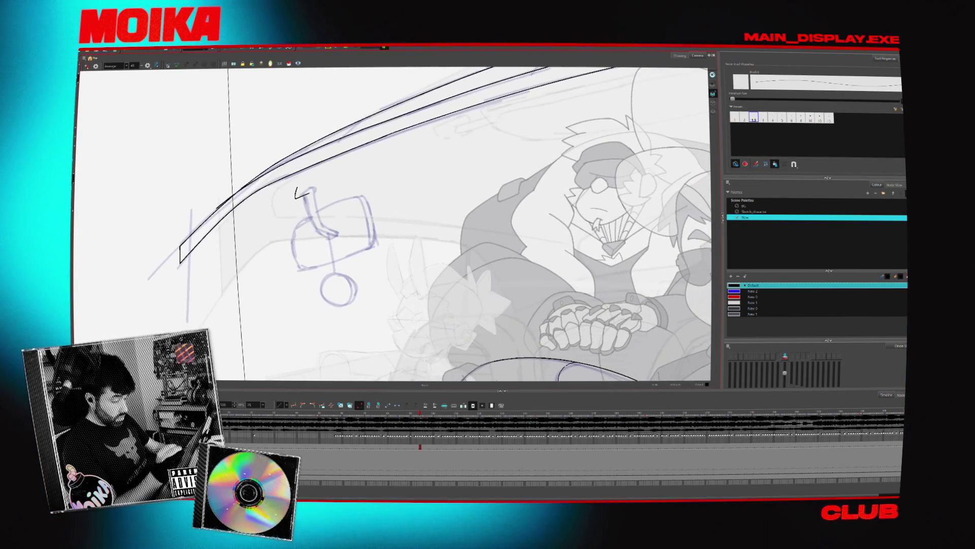
drag(294, 190, 326, 179)
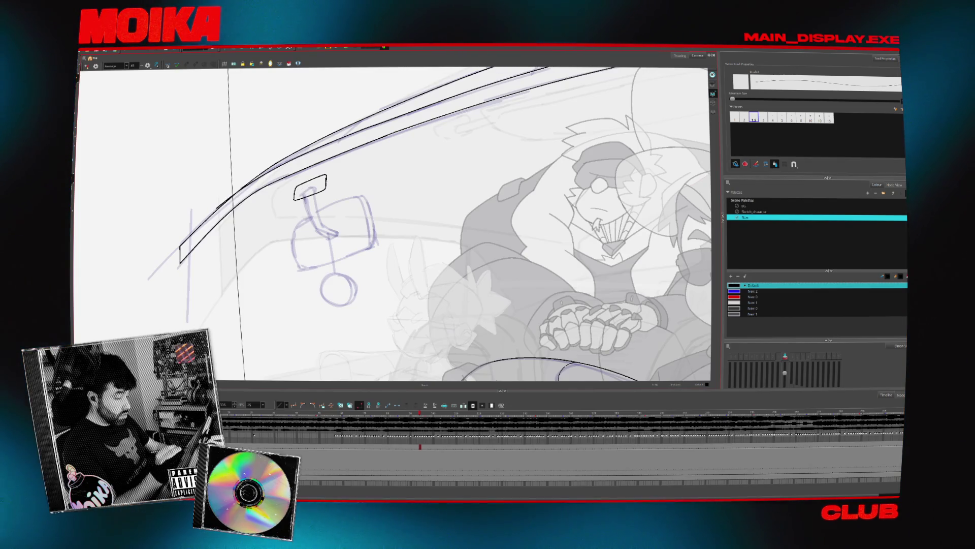
In mirrored view, redo the mirror's curved arm stroke, check the mount outline, then unflip the canvas.
click(85, 67)
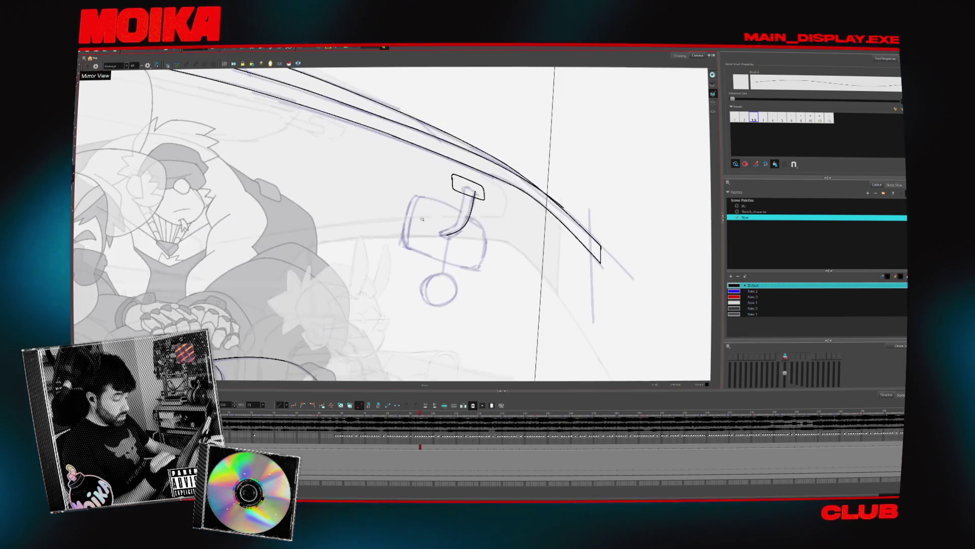
key(2)
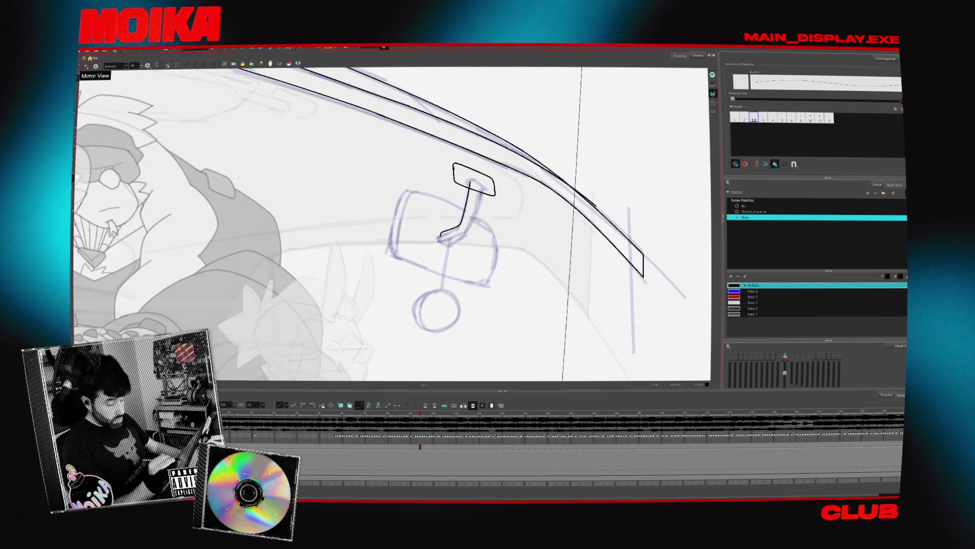
key(ctrl+z)
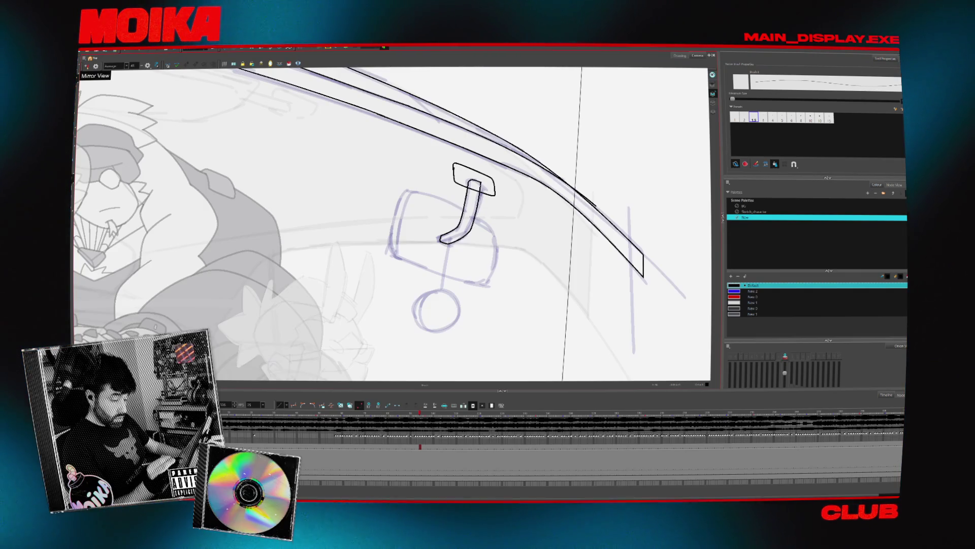
click(464, 166)
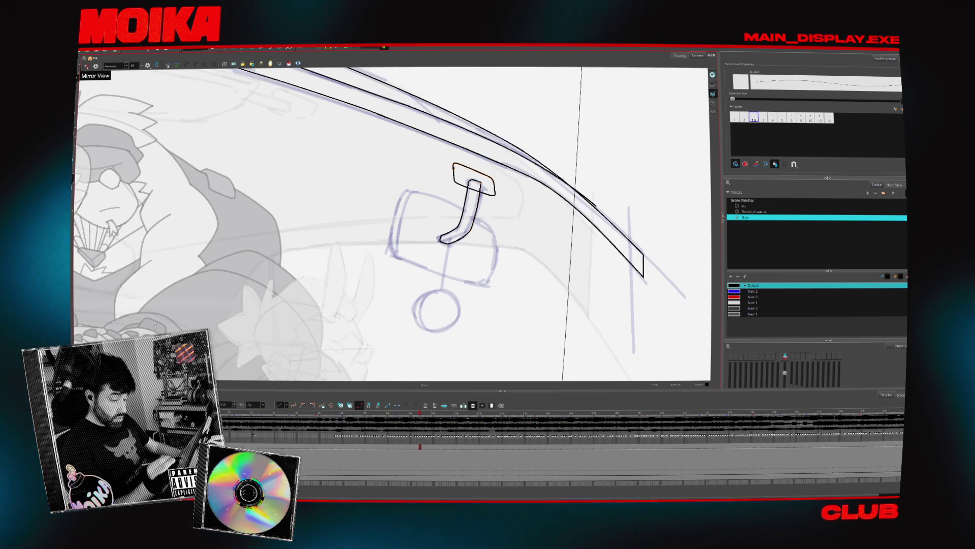
key(alt+s)
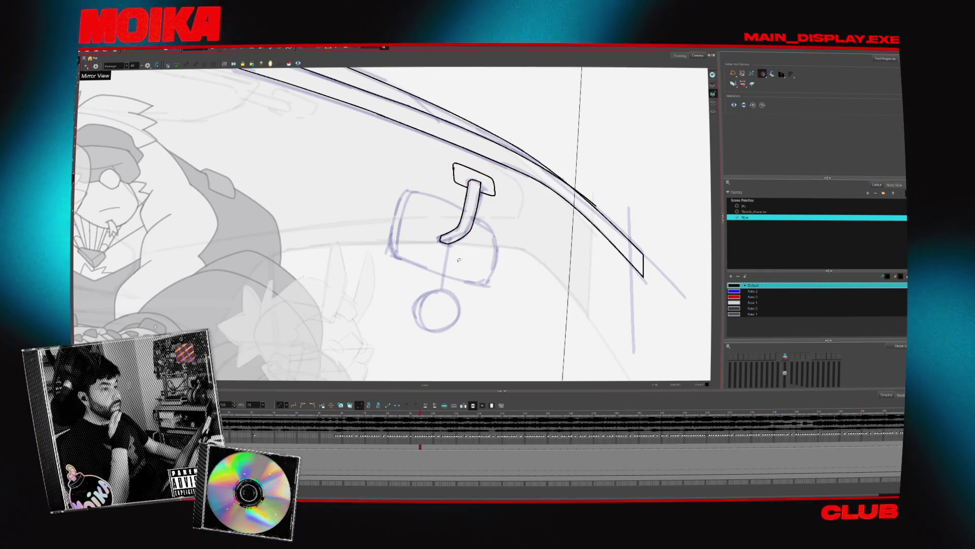
key(4)
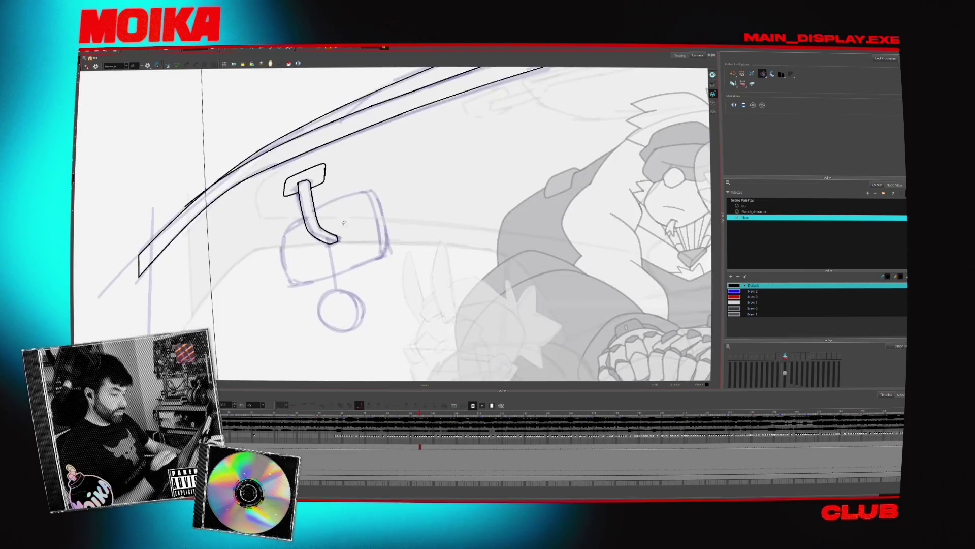
key(alt+b)
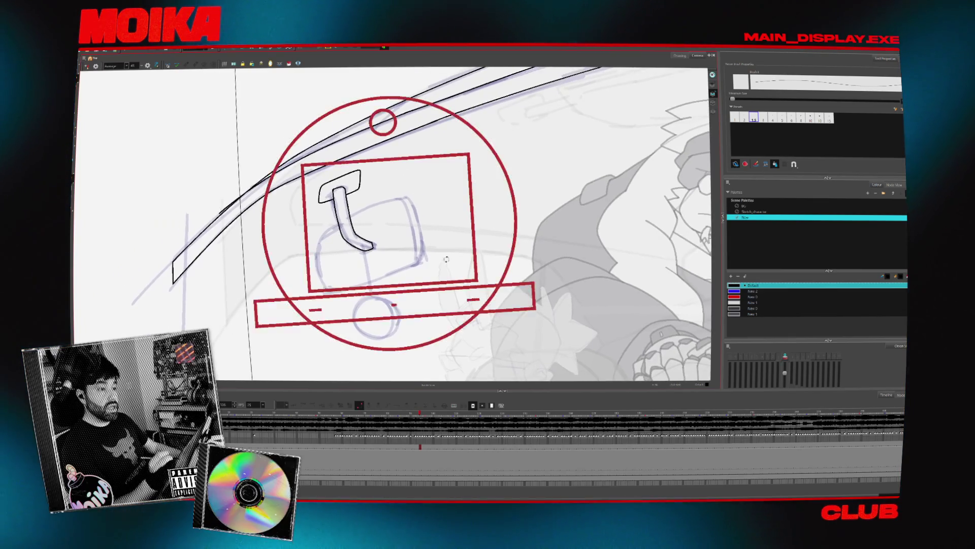
Zoom in on the mirror, close the mount's right end, and start the mirror body's left side.
key(alt+z)
click(359, 219)
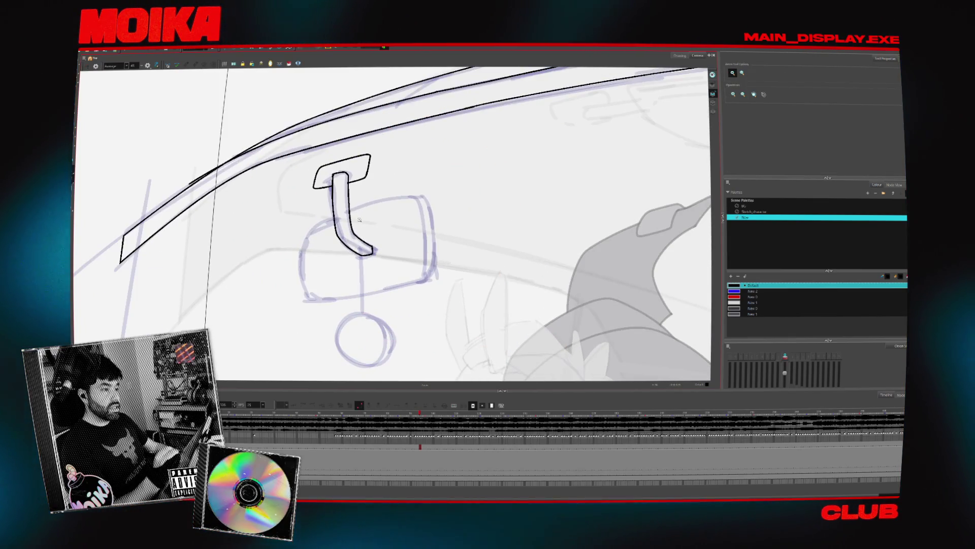
key(alt+b)
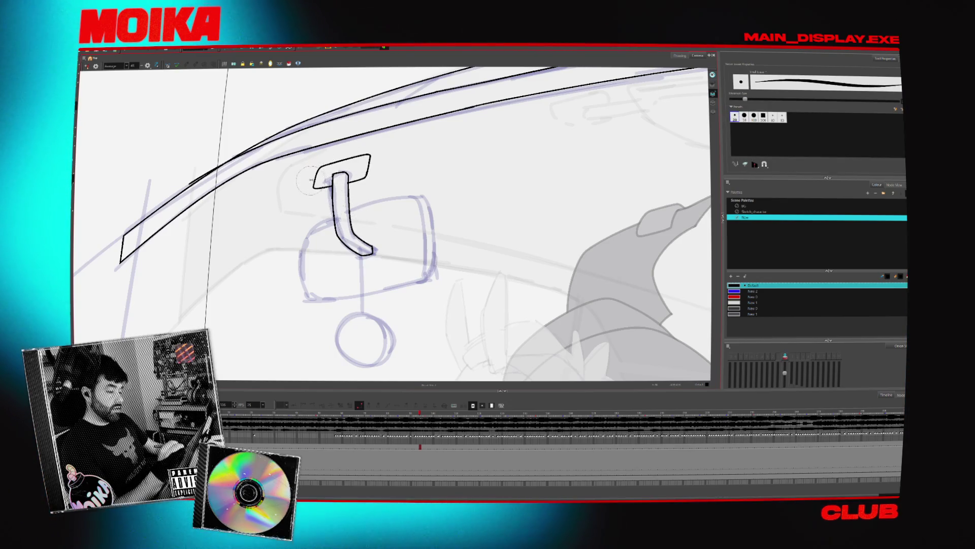
key(alt+/)
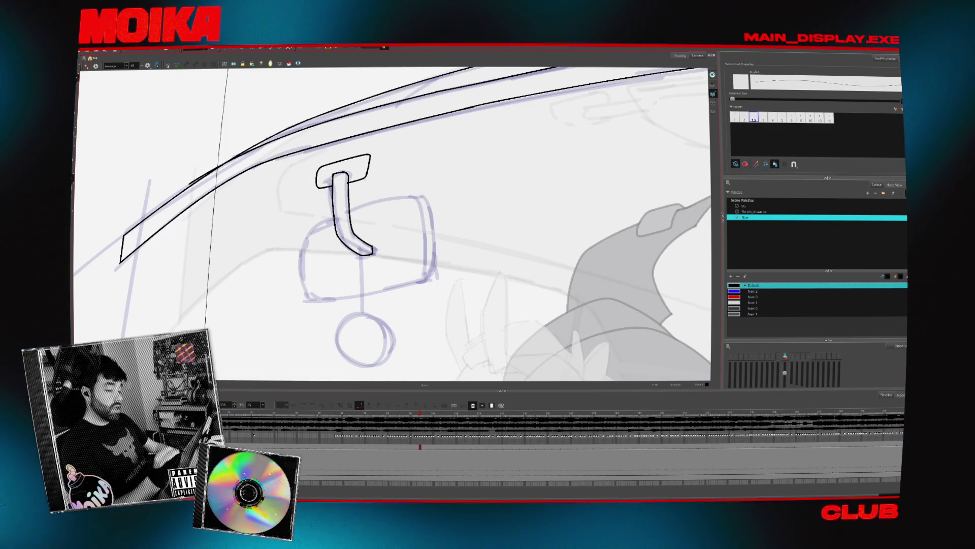
key(alt+b)
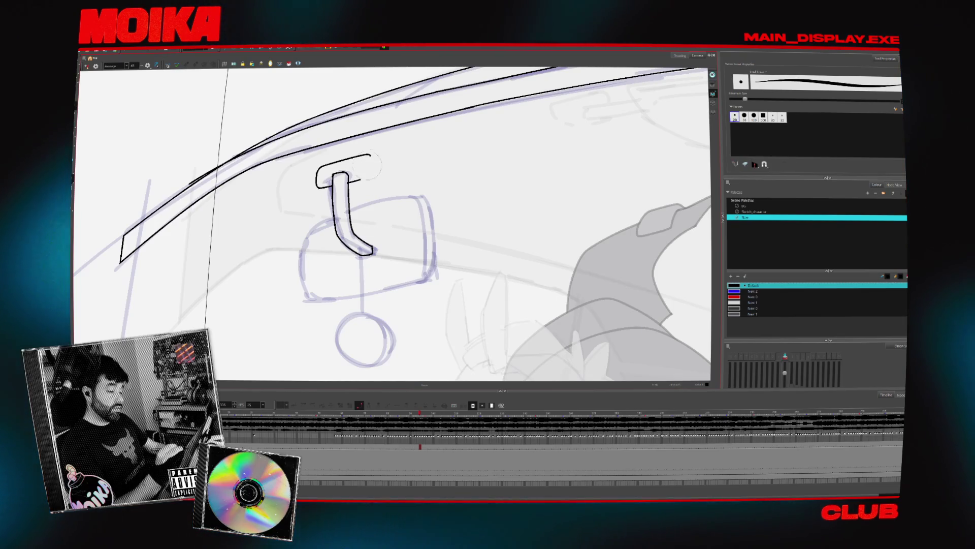
drag(370, 156, 358, 179)
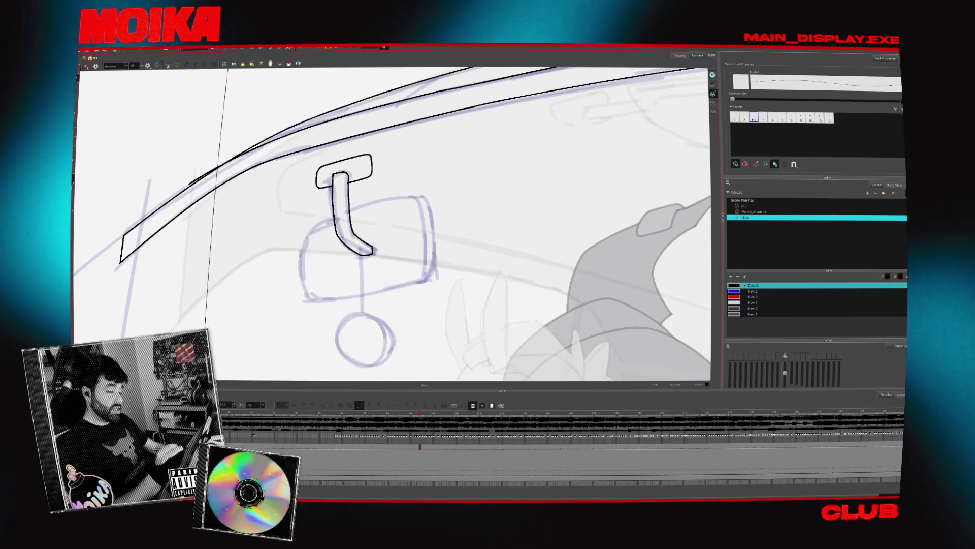
scroll(394, 223, down, 3)
scroll(394, 224, up, 2)
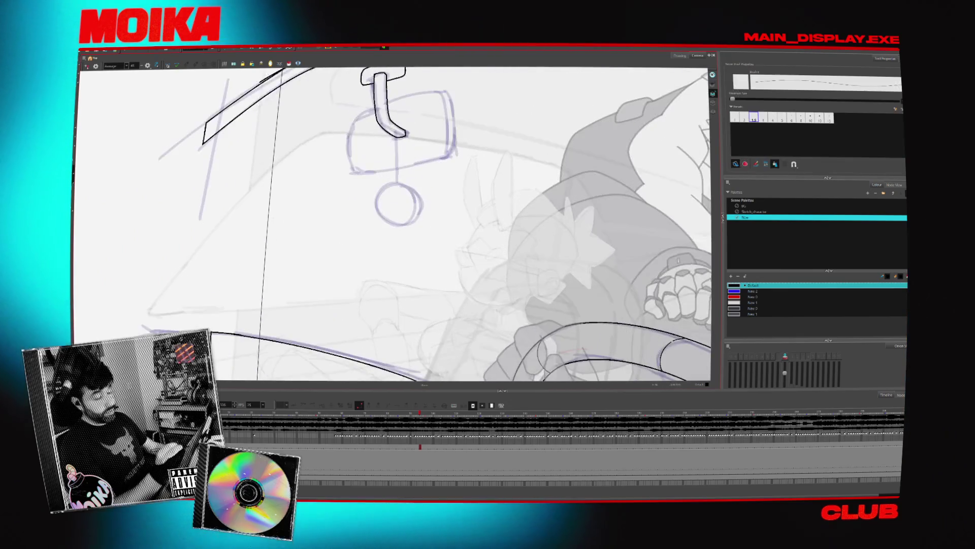
drag(341, 165, 379, 107)
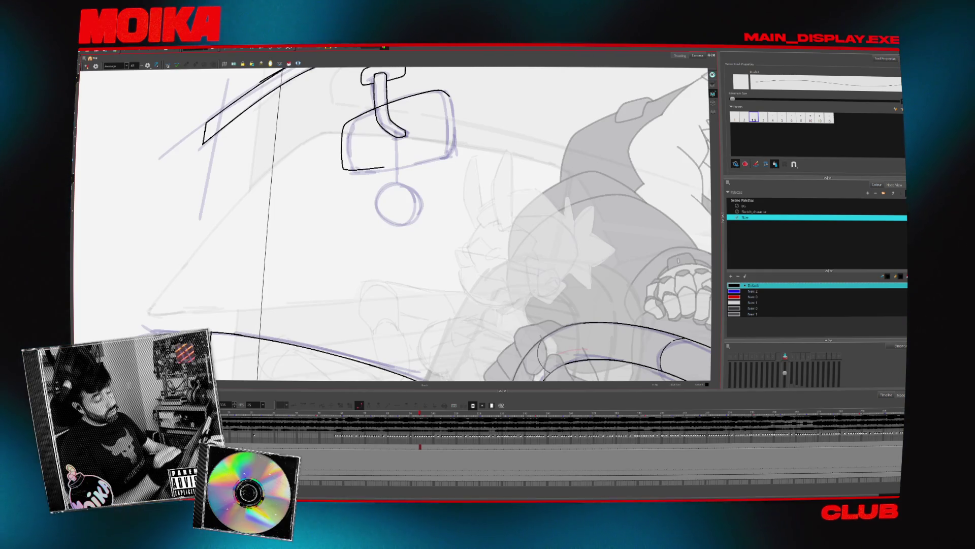
Outline the mirror body's sides in mirrored view, undoing a stray curl on the bottom line.
click(87, 67)
key(v)
scroll(394, 223, up, 3)
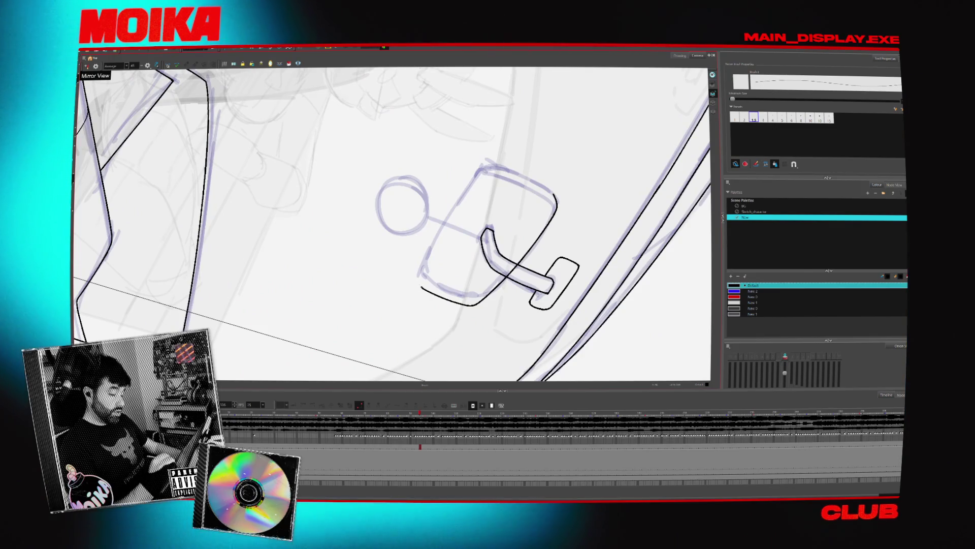
drag(419, 279, 423, 290)
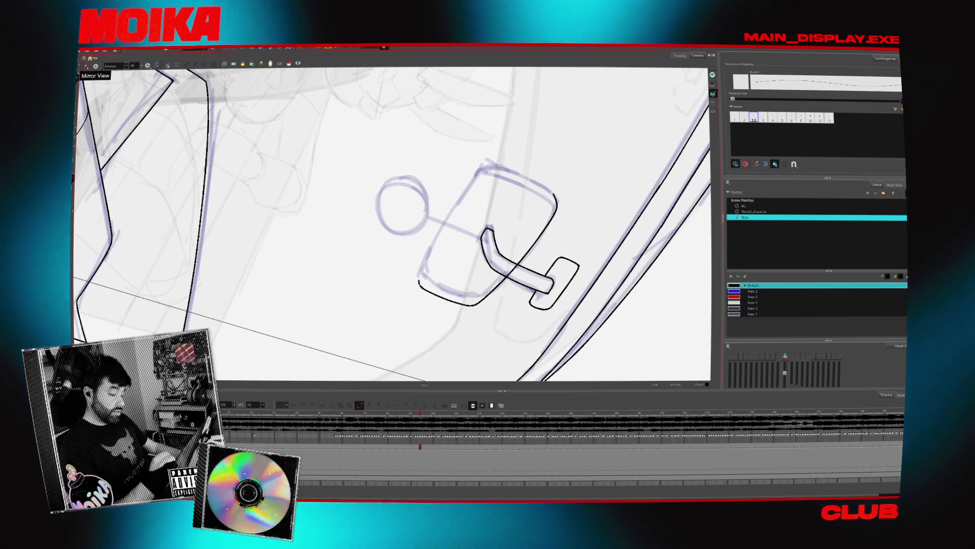
key(ctrl+z)
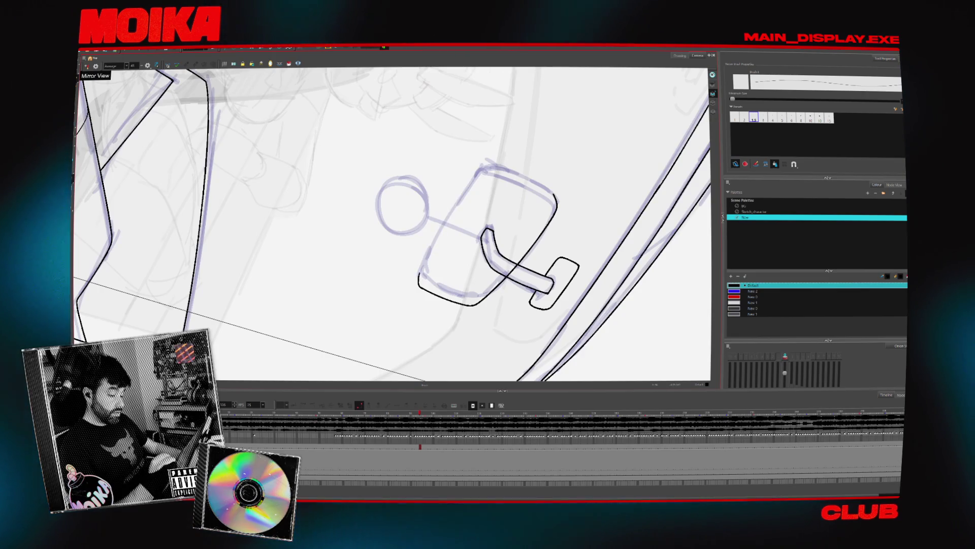
mouse_move(307, 248)
mouse_down()
mouse_move(351, 305)
mouse_move(423, 303)
mouse_move(474, 255)
mouse_move(477, 187)
mouse_move(508, 254)
mouse_move(457, 315)
mouse_up()
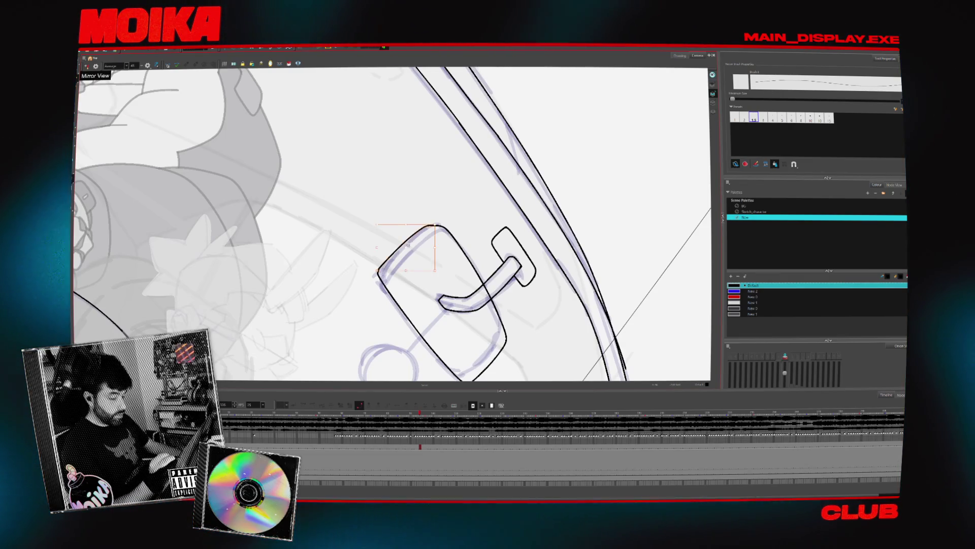
Ink the mirror body's top-left corner and redraw the line along its lower edge.
drag(426, 229, 380, 274)
mouse_move(482, 315)
mouse_down()
mouse_move(500, 274)
mouse_move(502, 227)
mouse_up()
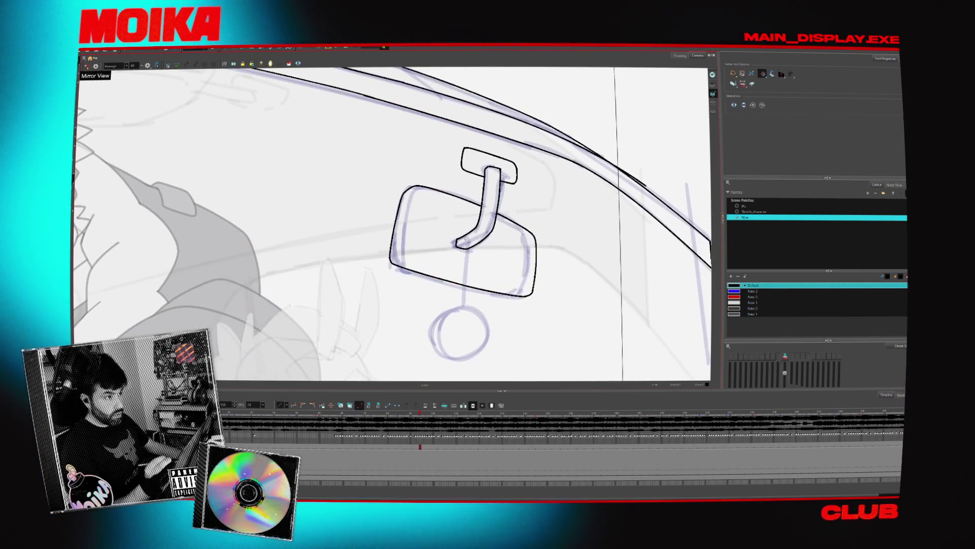
key(alt+b)
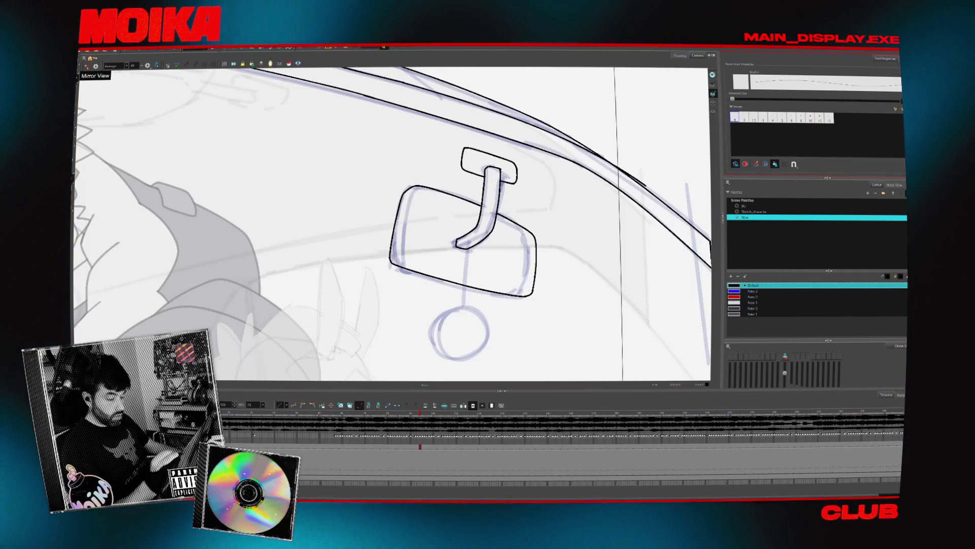
mouse_move(457, 229)
mouse_down()
mouse_move(386, 210)
mouse_move(444, 198)
mouse_up()
click(384, 209)
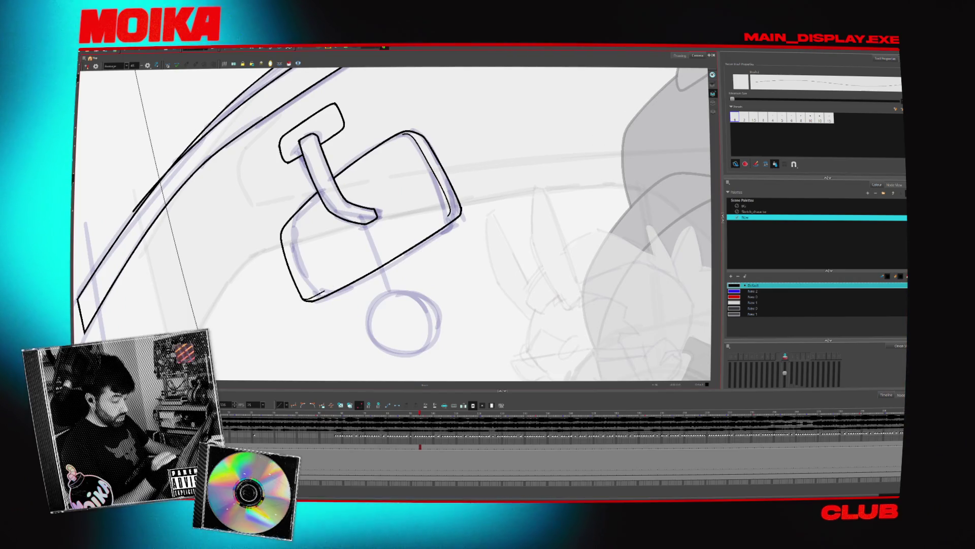
drag(304, 299, 428, 230)
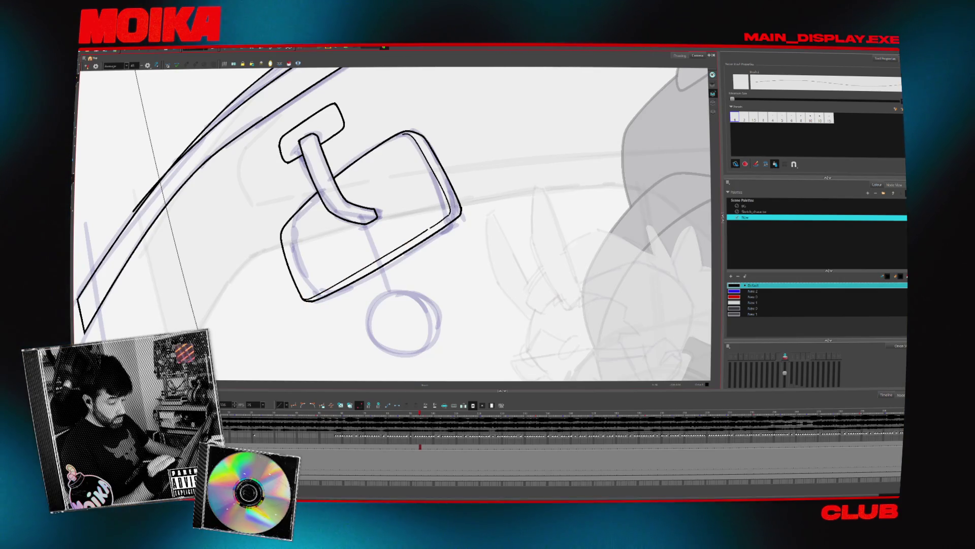
Zoom out to view the whole car interior with wheel, windshield and mirror.
key(shift+m)
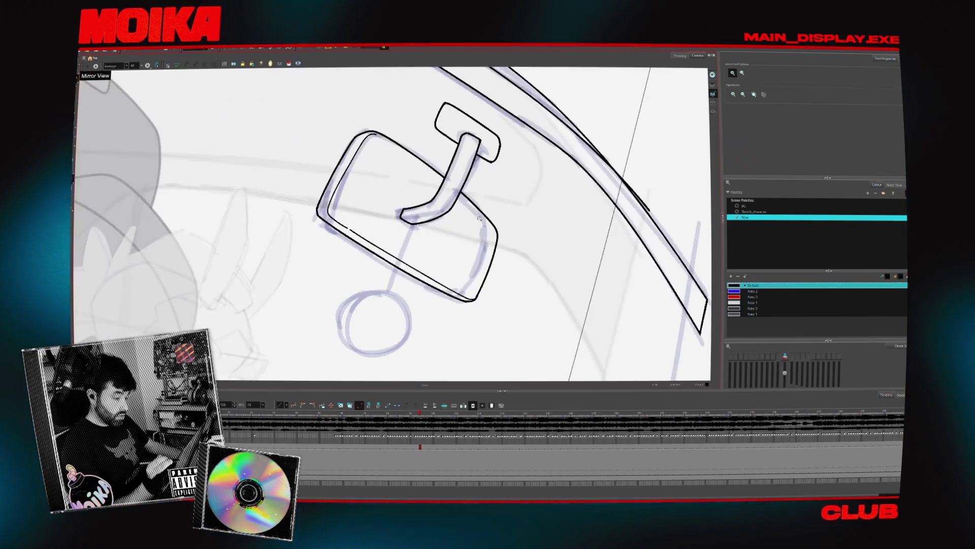
drag(476, 262, 524, 243)
scroll(524, 242, down, 3)
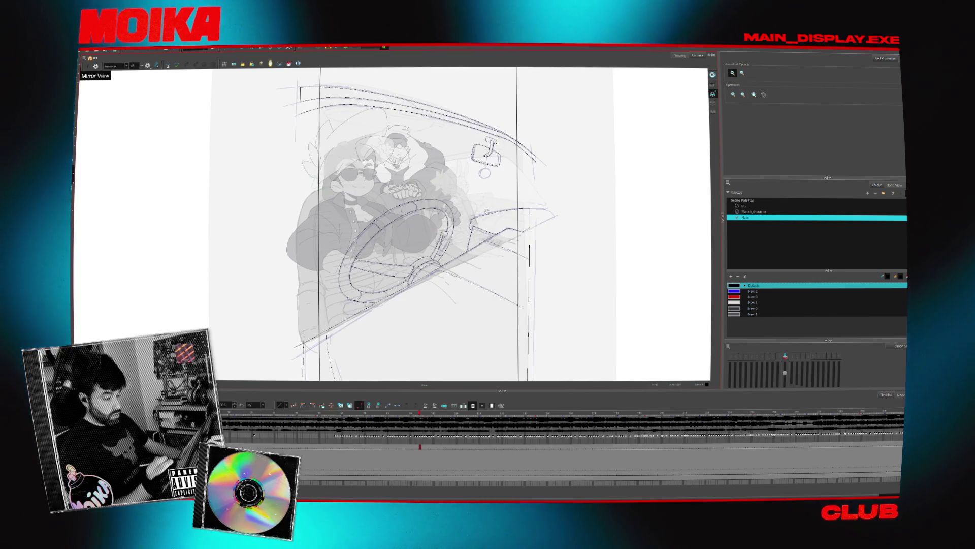
Ink a thin black line along the windshield frame's middle curve.
key(shift+m)
key(alt+b)
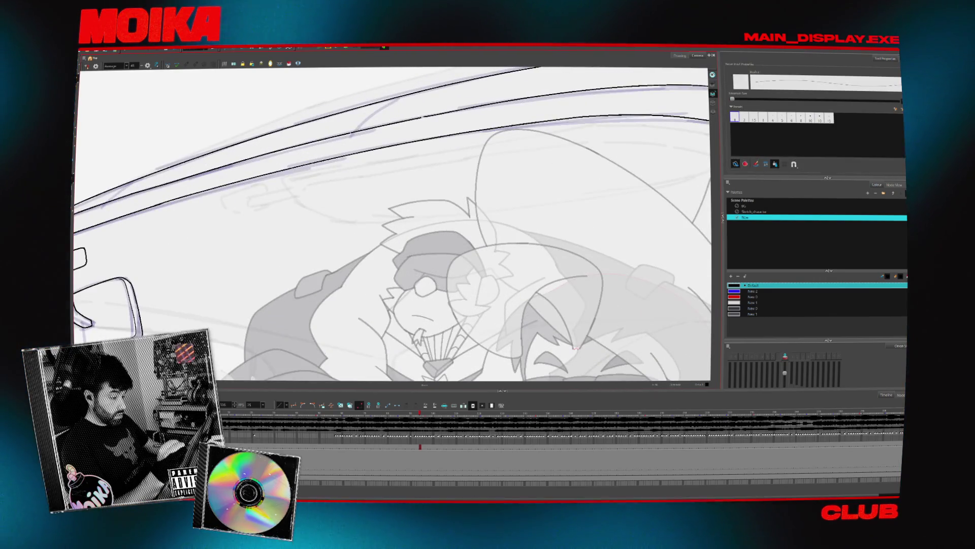
mouse_move(533, 213)
mouse_down()
mouse_move(523, 178)
mouse_move(493, 142)
mouse_up()
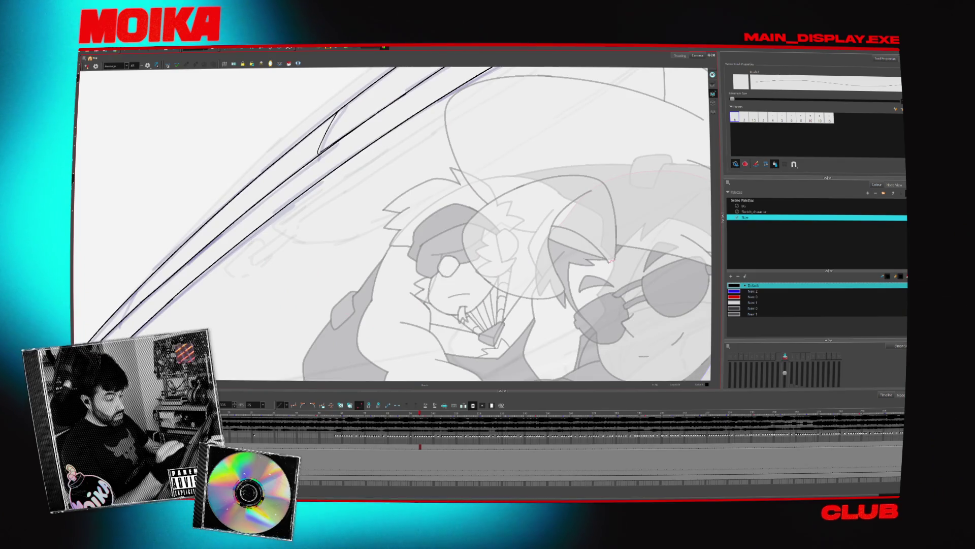
key(shift+m)
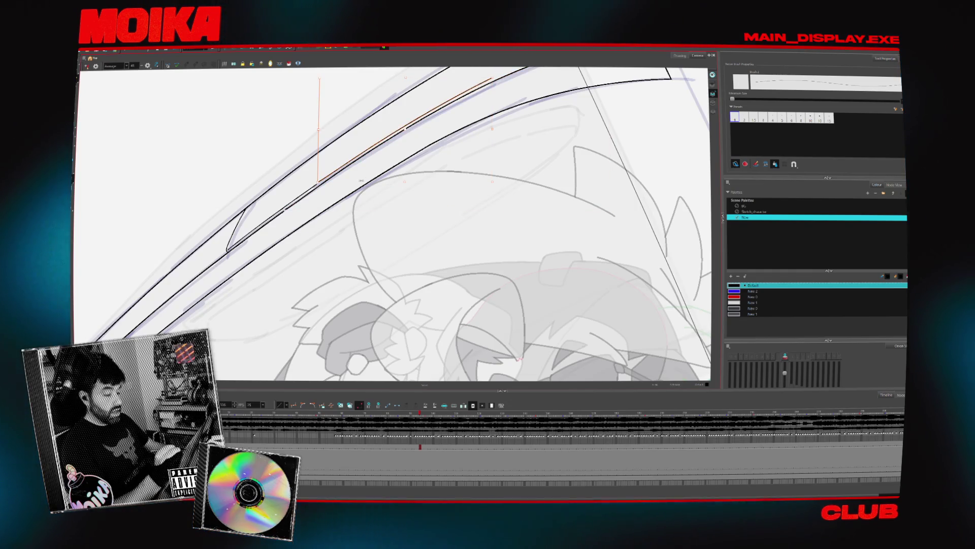
drag(508, 178, 483, 148)
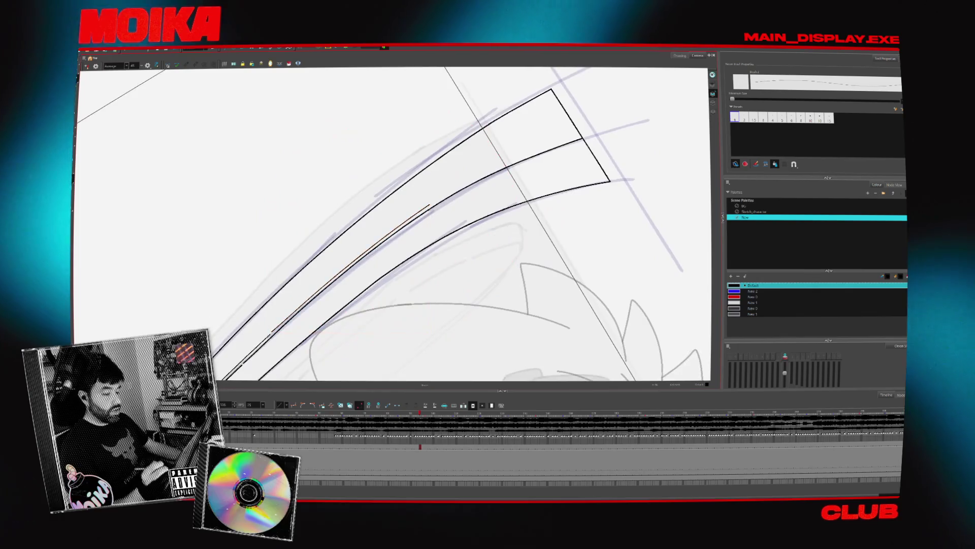
drag(429, 206, 607, 129)
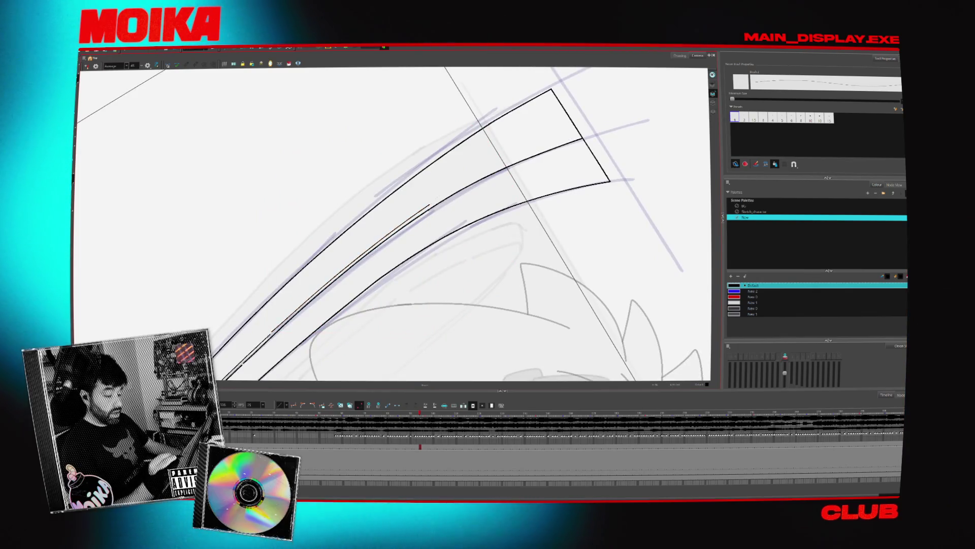
drag(431, 204, 607, 126)
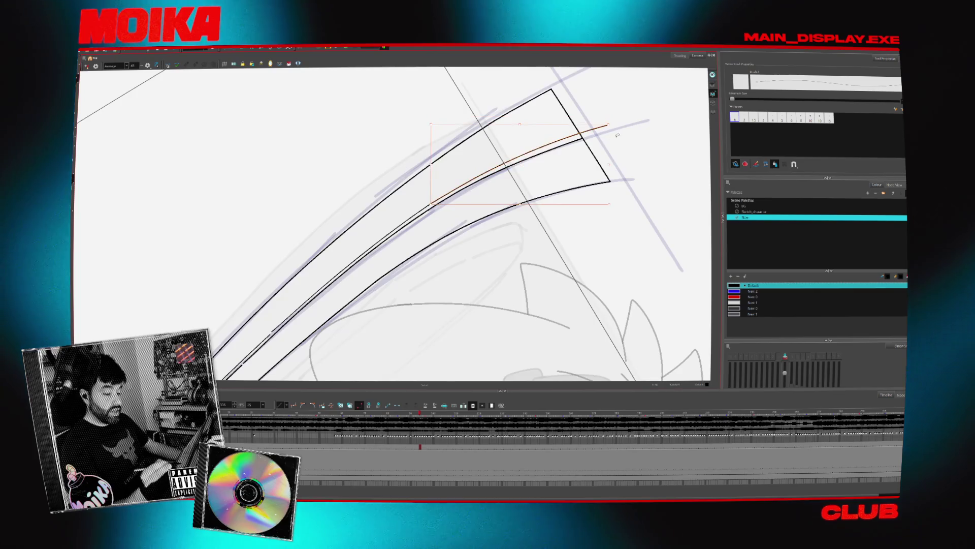
Extend the thin windshield line further up the frame and zoom in to check it.
drag(342, 340, 274, 278)
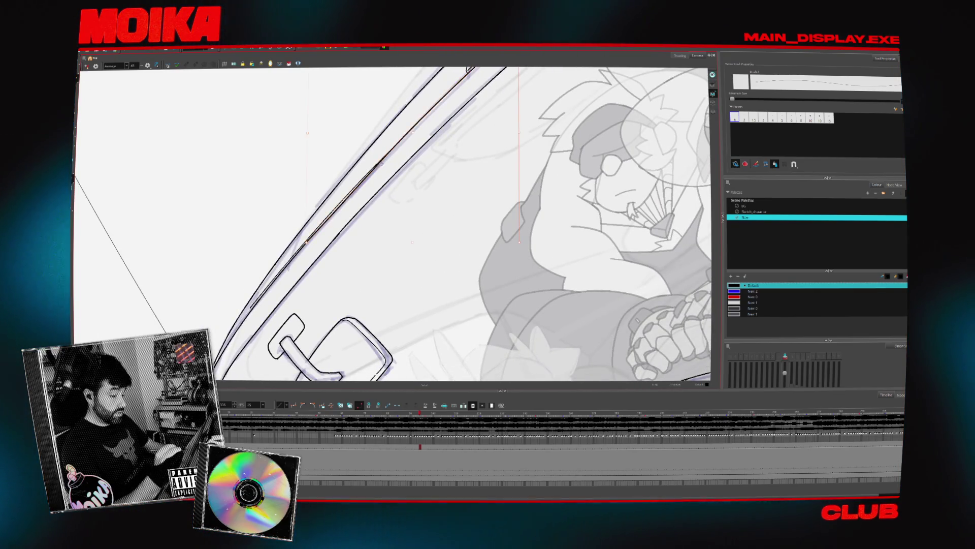
mouse_move(396, 224)
mouse_down()
mouse_move(342, 187)
mouse_move(334, 219)
mouse_up()
key(alt+b)
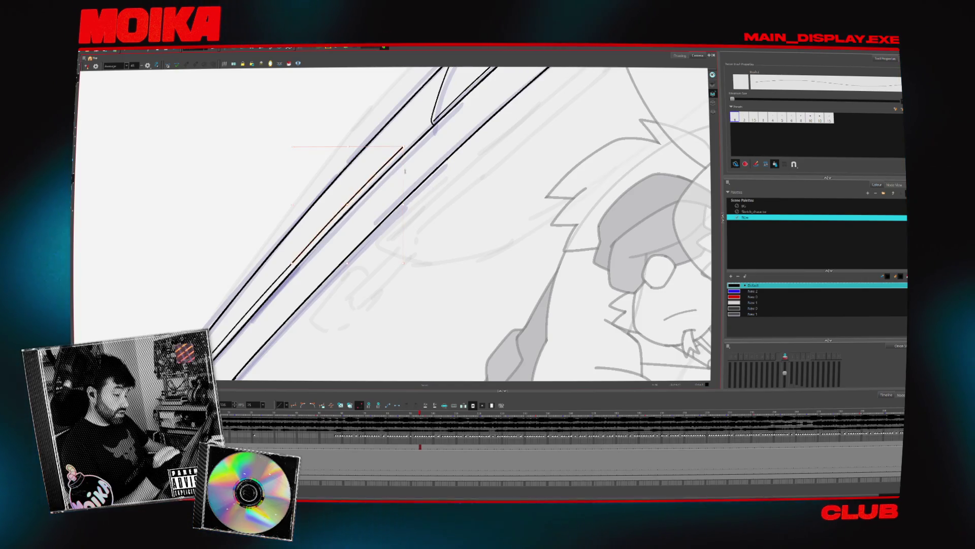
drag(402, 148, 442, 120)
key(alt+z)
click(424, 134)
click(425, 135)
key(alt+z)
mouse_move(305, 264)
mouse_down()
mouse_move(304, 275)
mouse_move(302, 260)
mouse_up()
key(alt+b)
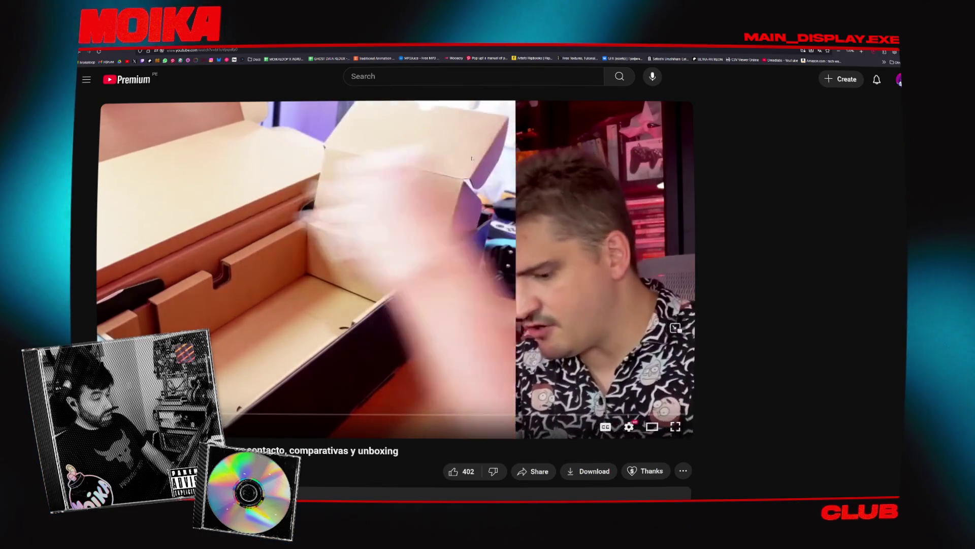
Search YouTube for 'LENOVO LEGION GO 2' and open the first Short in the results.
click(559, 76)
text(LENOVO LEGION GO 2)
key(Return)
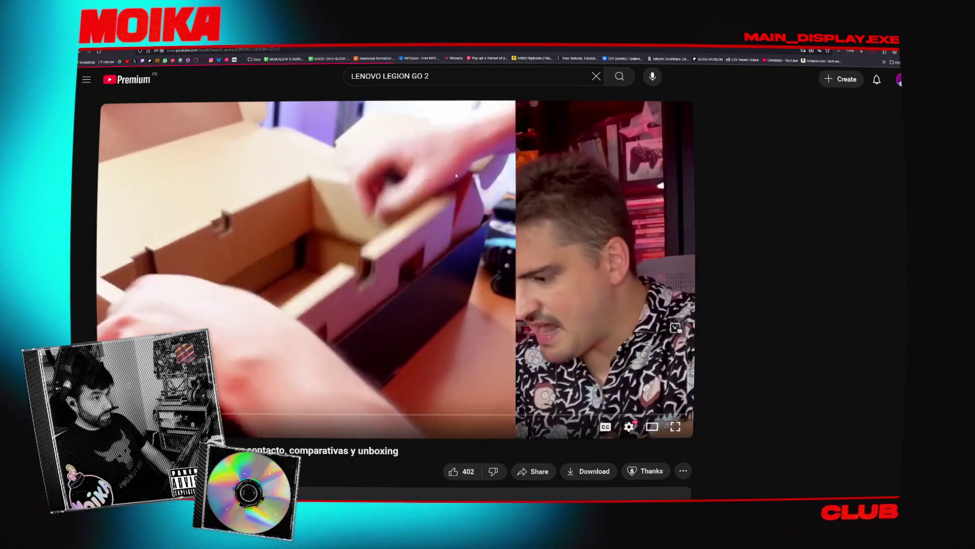
scroll(369, 220, down, 9)
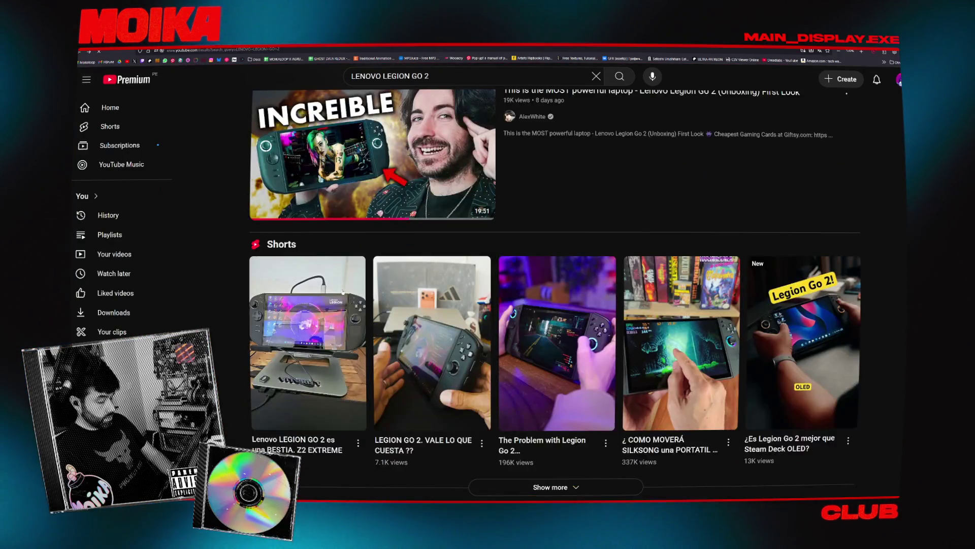
click(308, 342)
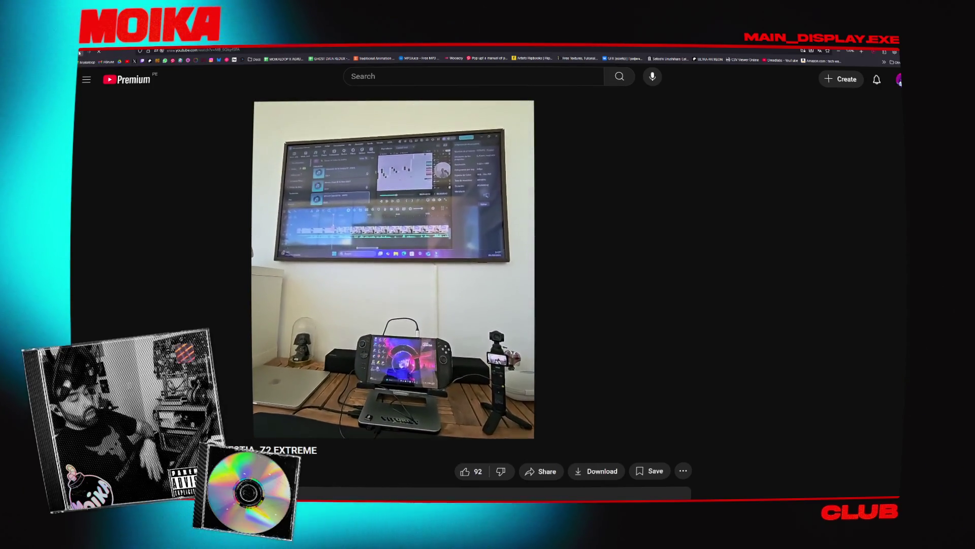
Return to the search results, scroll through them, and open the second Short.
click(85, 55)
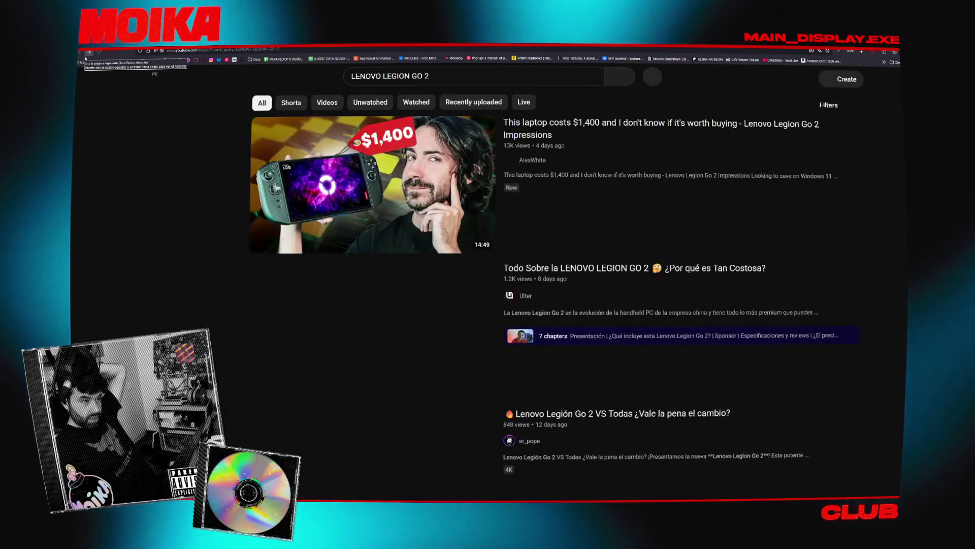
scroll(241, 241, down, 3)
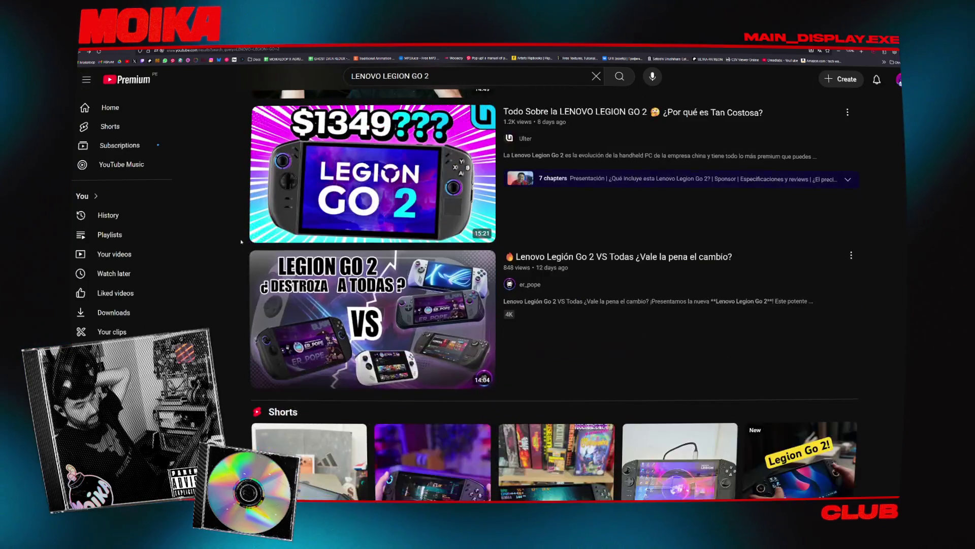
scroll(241, 242, down, 10)
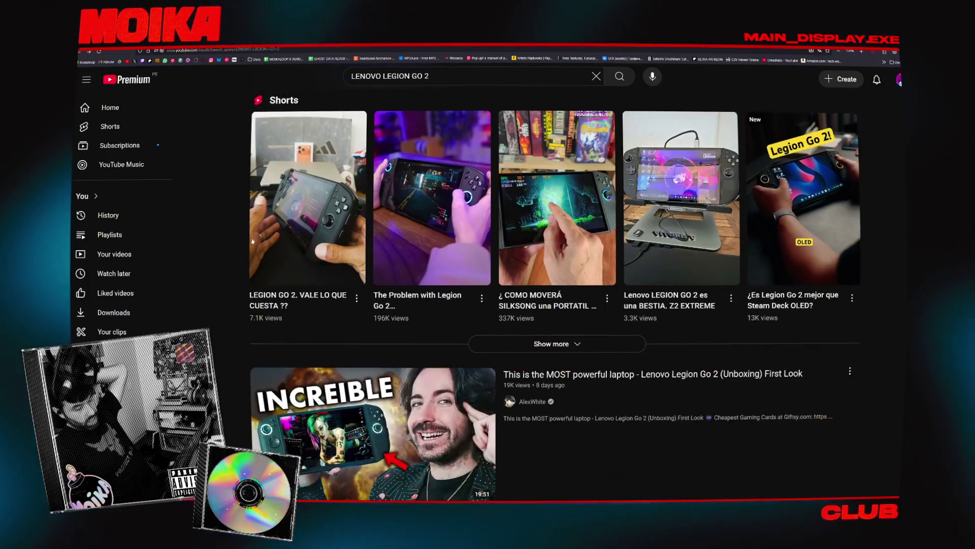
scroll(358, 238, down, 10)
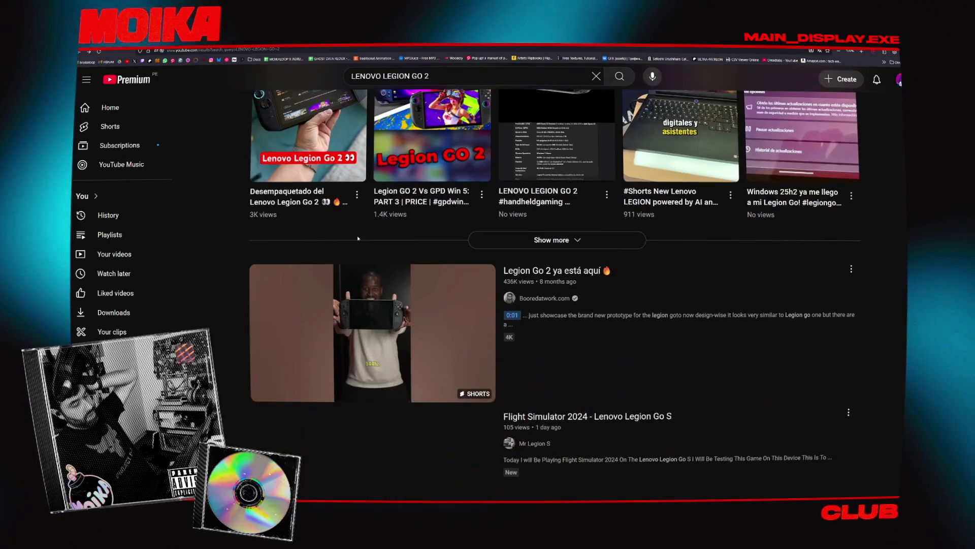
scroll(358, 238, down, 3)
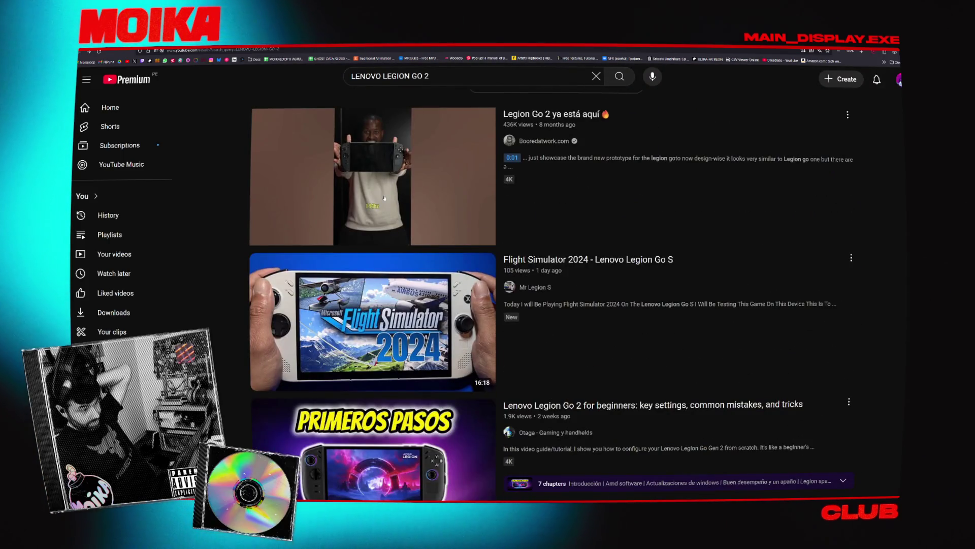
scroll(385, 198, down, 5)
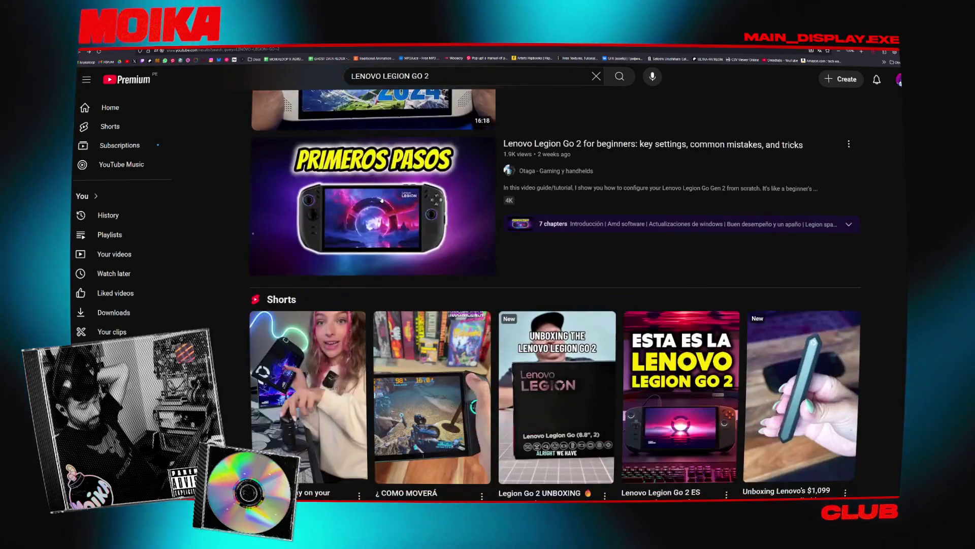
scroll(382, 200, up, 15)
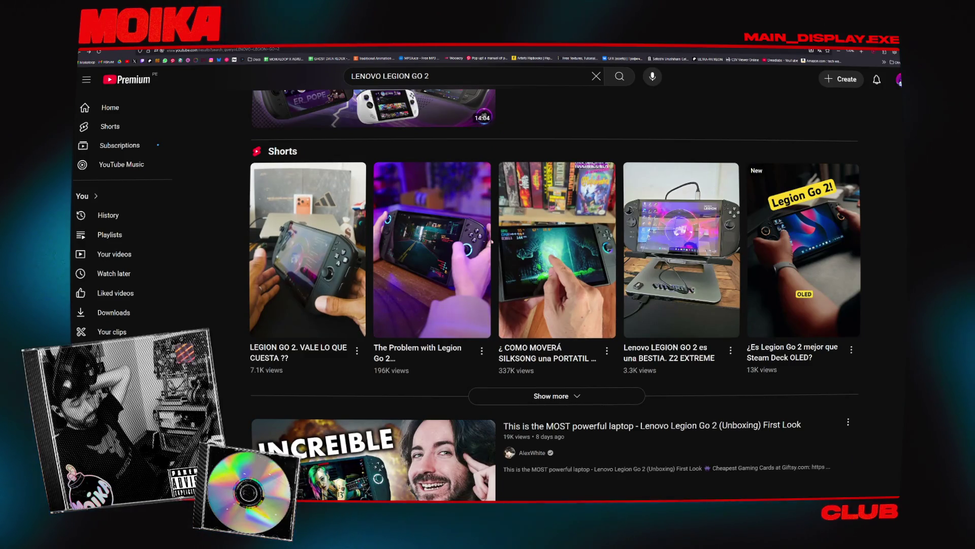
click(455, 249)
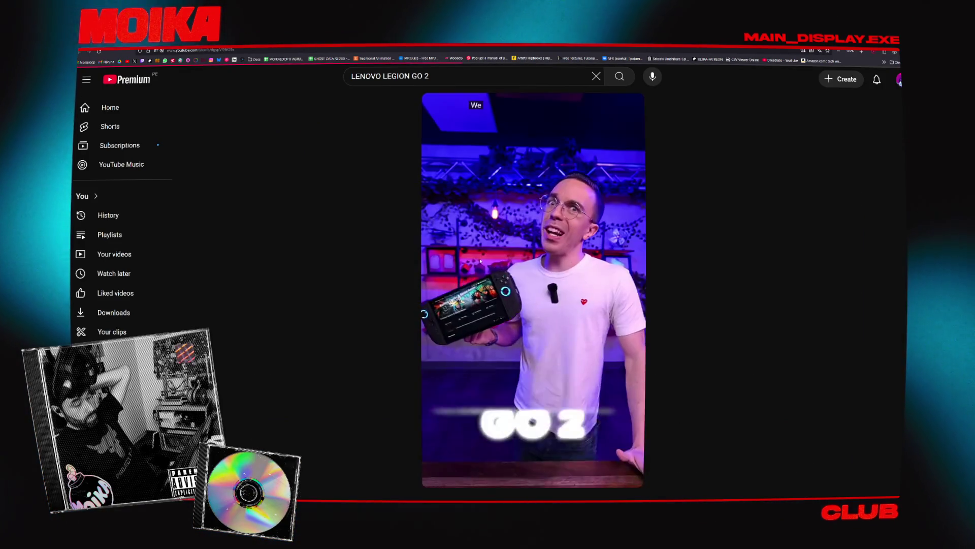
Go back to the Legion Go 2 search results and play the third Short in the Shorts row.
key(alt+Left)
click(521, 278)
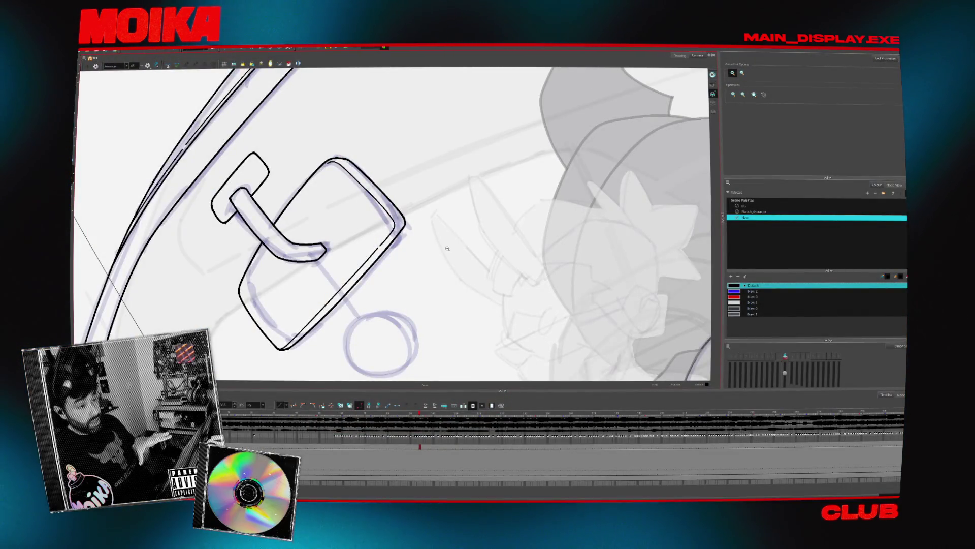
Switch to the Select tool, pan the car scene and zoom out to show the full camera frame.
scroll(447, 248, down, 1)
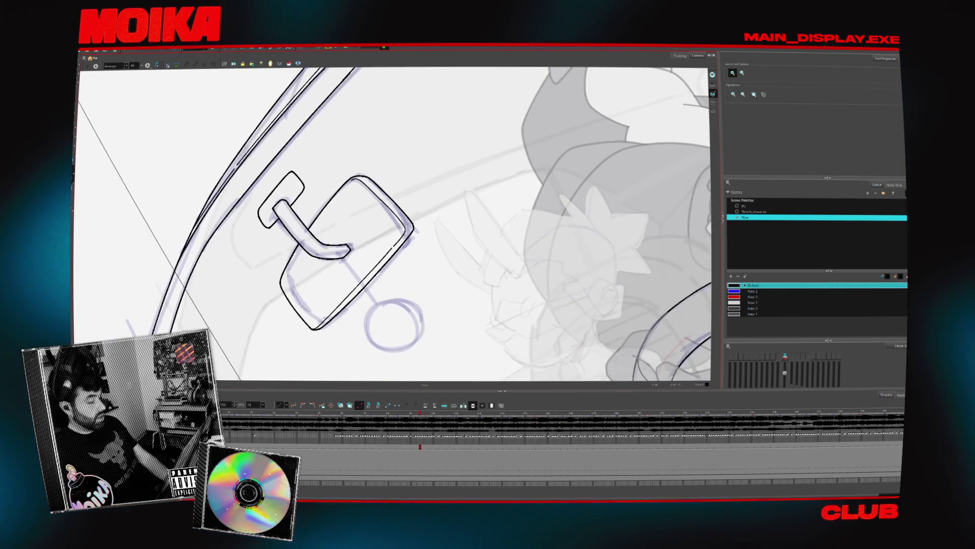
scroll(341, 237, down, 5)
scroll(341, 237, up, 4)
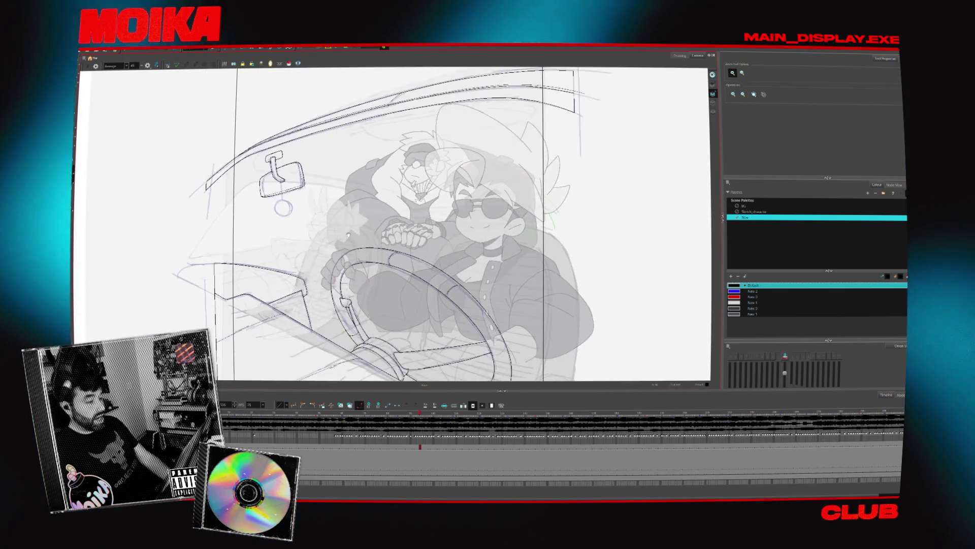
scroll(340, 236, down, 1)
key(alt+s)
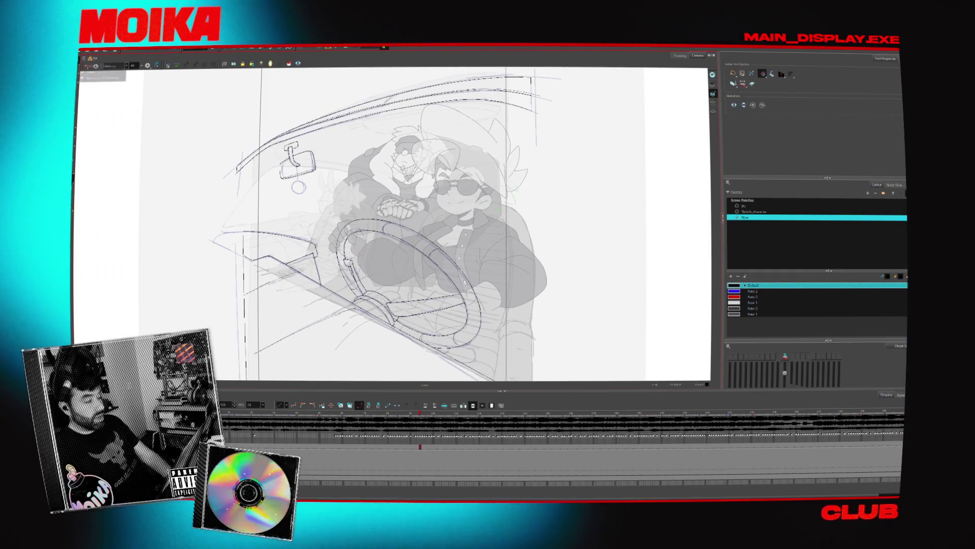
click(91, 59)
mouse_move(661, 72)
mouse_down()
mouse_move(717, 99)
mouse_move(641, 117)
mouse_up()
key(alt+q)
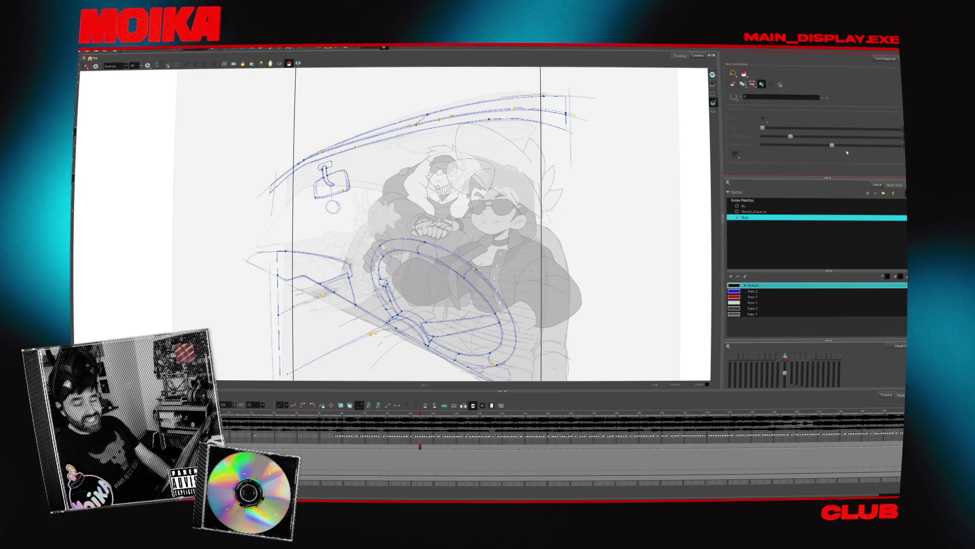
key(2)
key(2)
key(2)
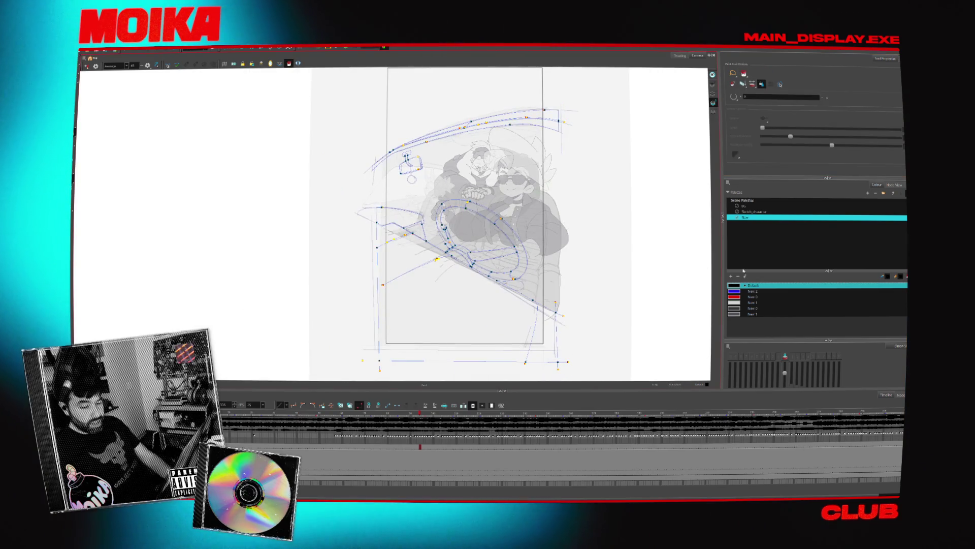
click(743, 211)
Make the BG background palette active in the Palette view.
click(743, 205)
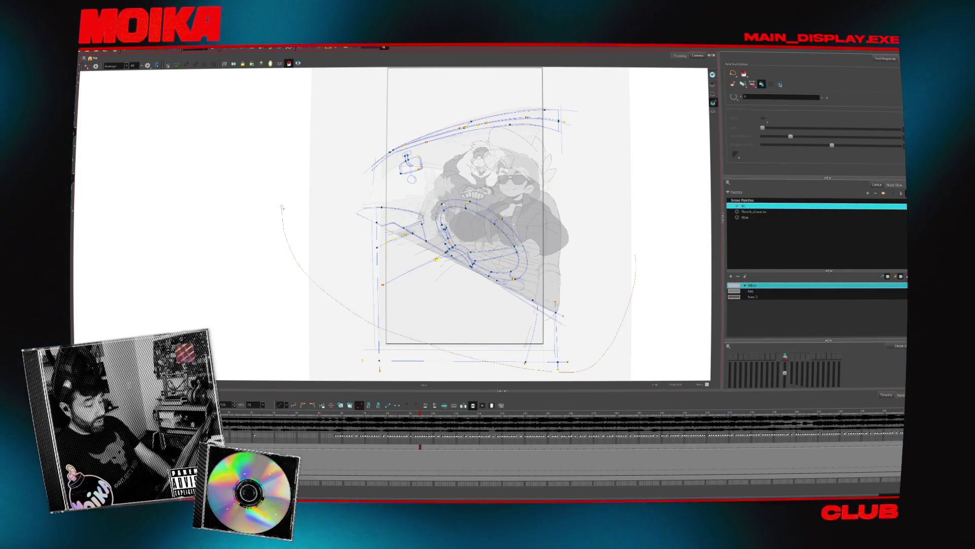
scroll(498, 210, up, 3)
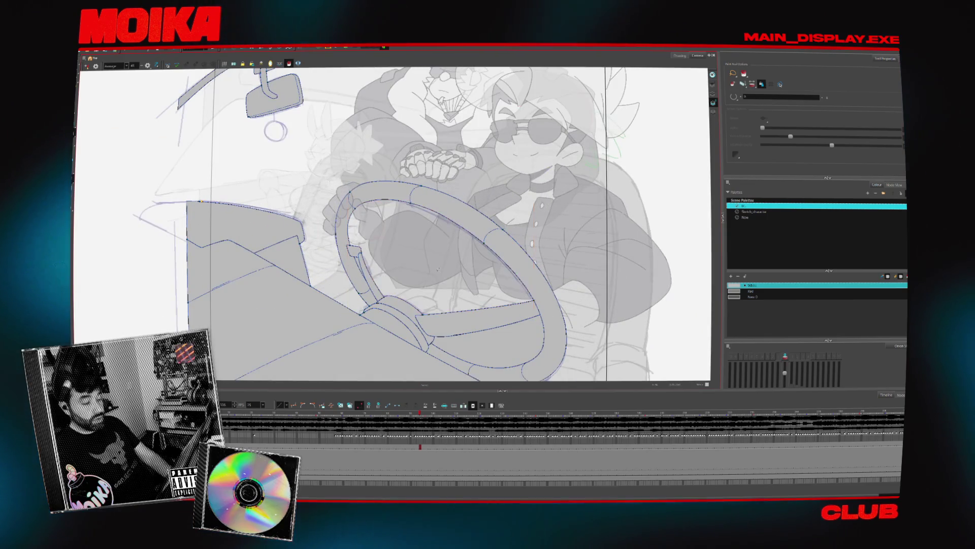
scroll(469, 244, down, 2)
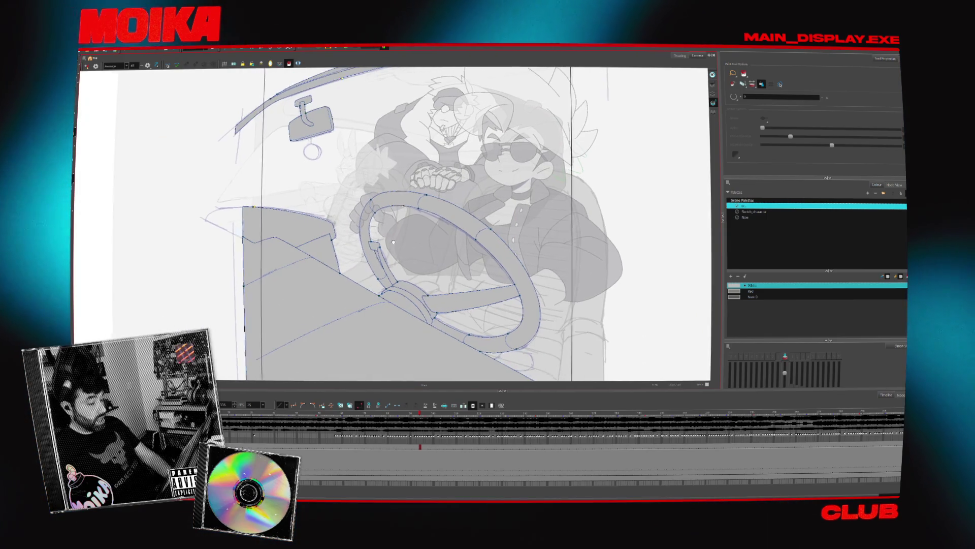
scroll(386, 264, up, 3)
scroll(386, 264, down, 4)
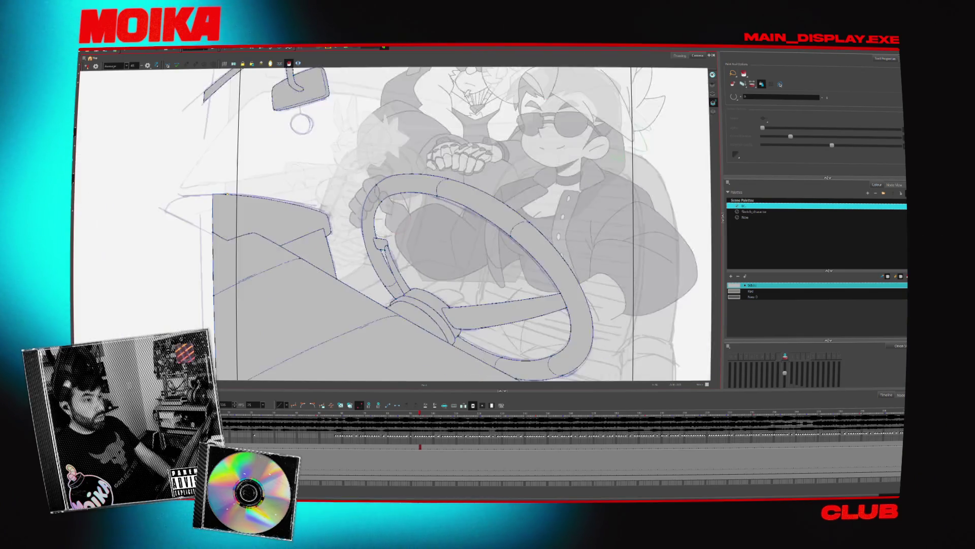
With the Select tool, drag the timeline playhead back to an earlier drawing frame.
key(alt+s)
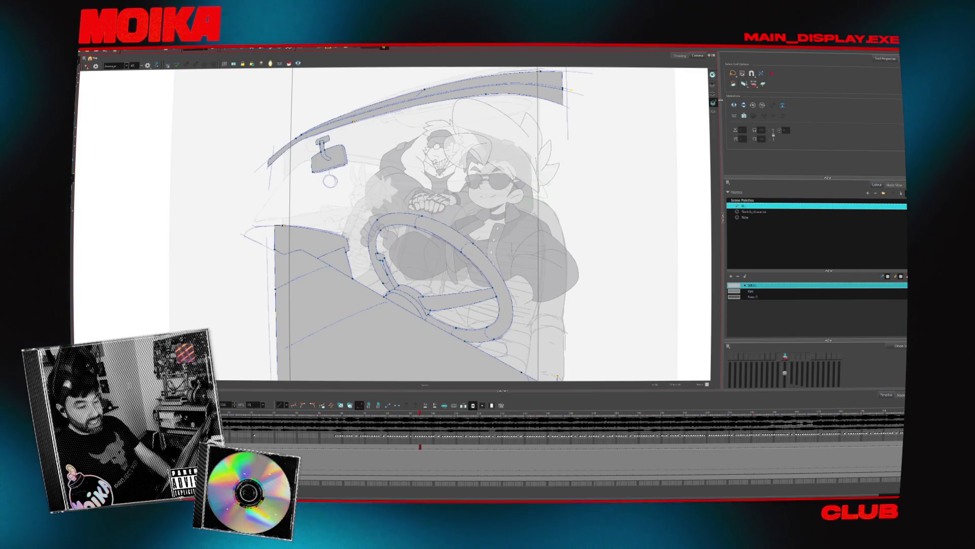
scroll(457, 101, up, 2)
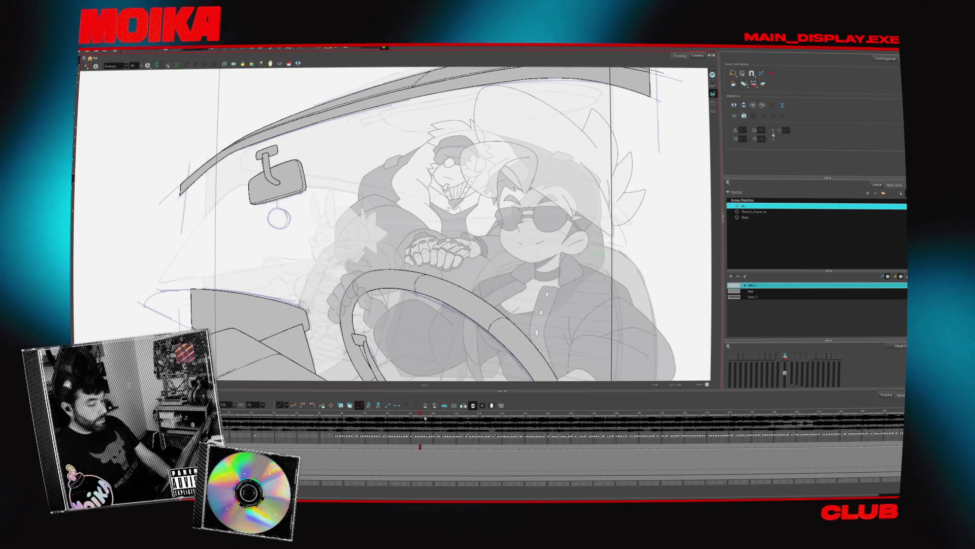
drag(425, 417, 404, 414)
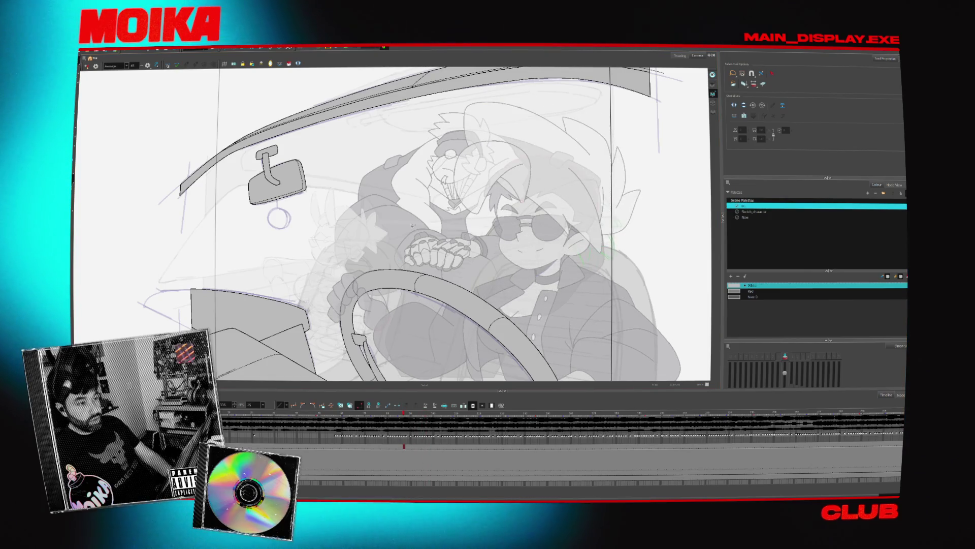
scroll(400, 216, down, 1)
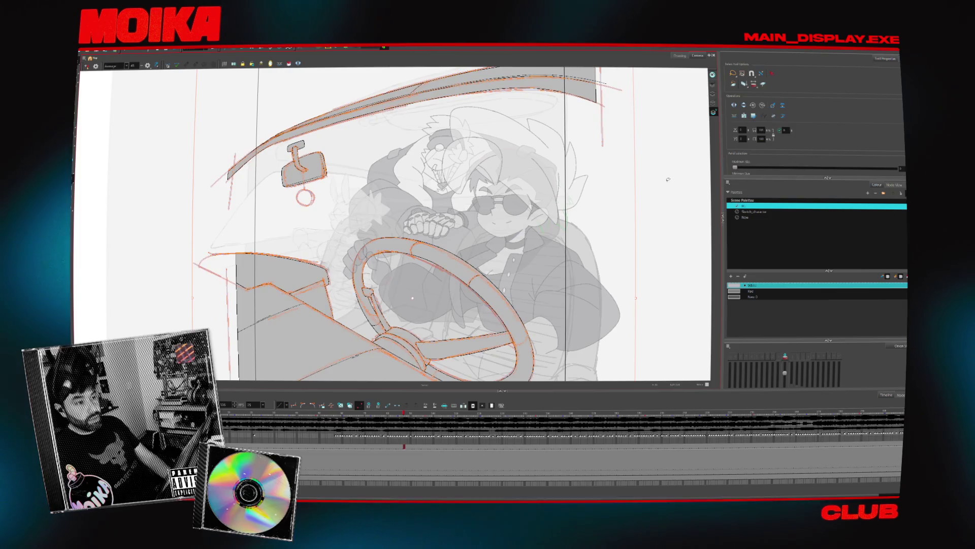
Step to another frame, activate the Sketch_character palette, and select all strokes in the drawing.
key(.)
key(.)
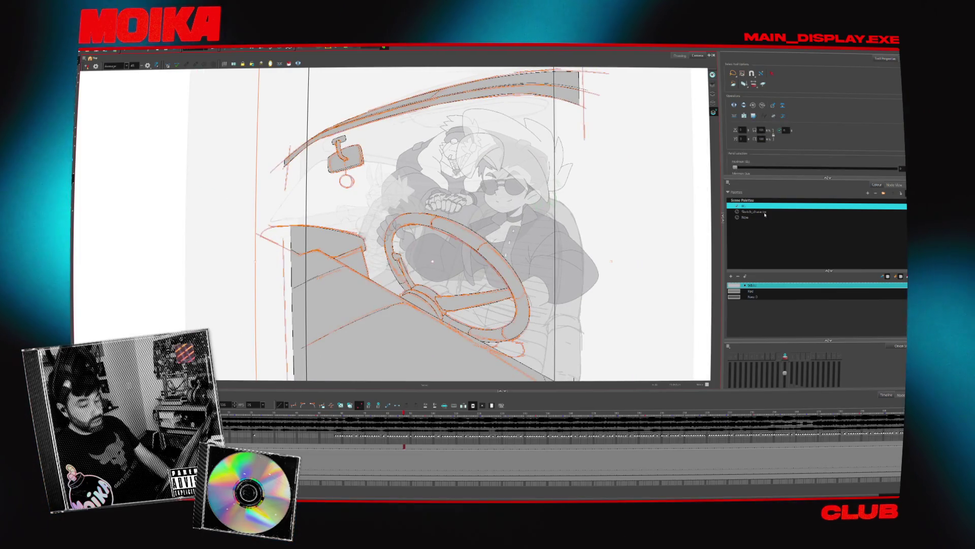
click(764, 212)
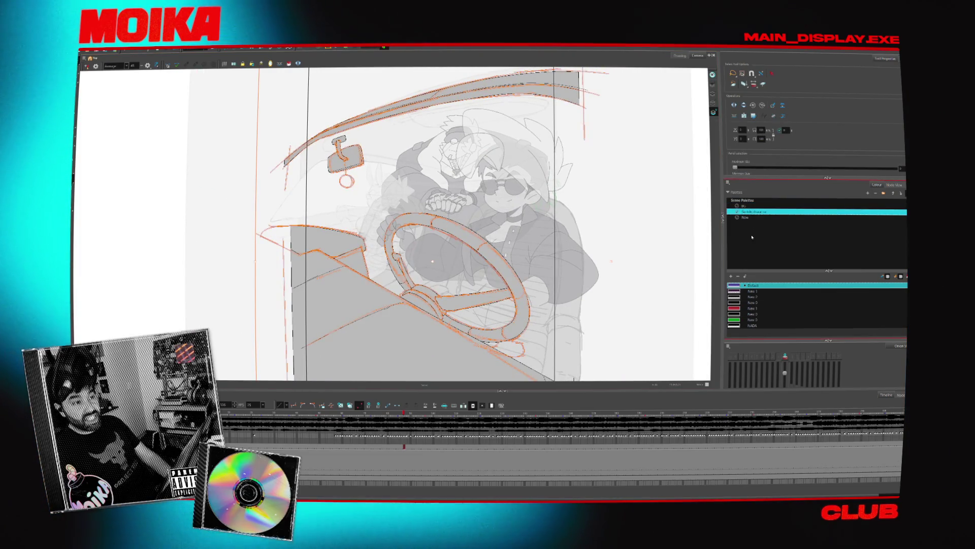
click(696, 271)
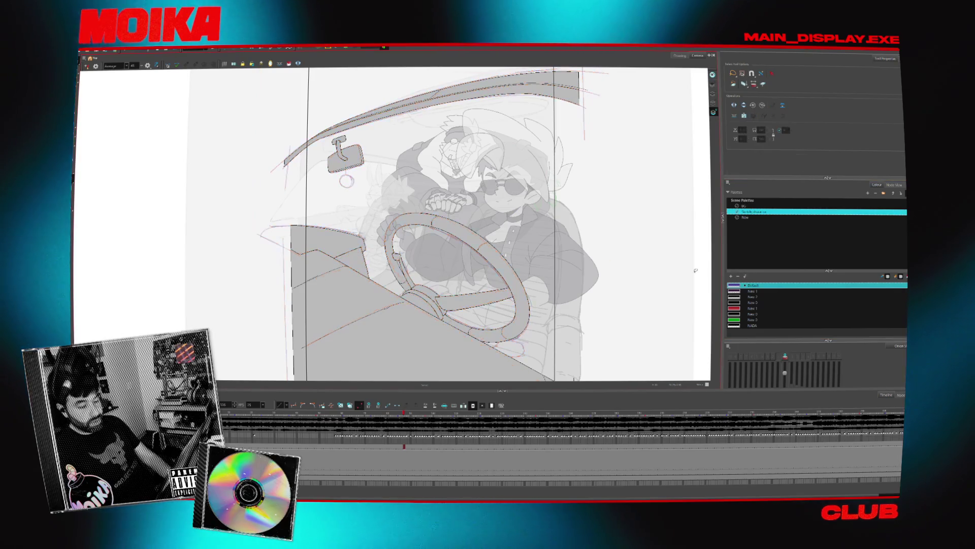
key(ctrl+a)
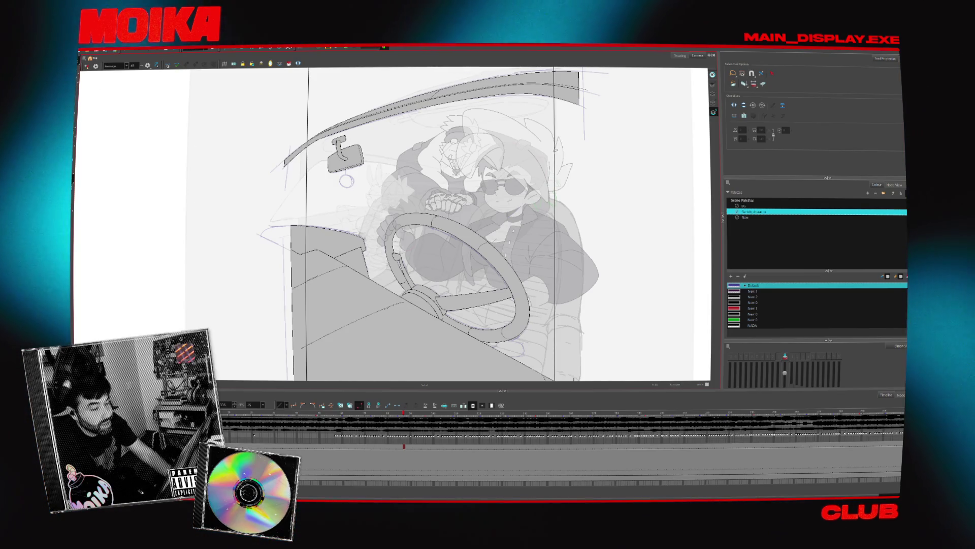
drag(606, 151, 650, 167)
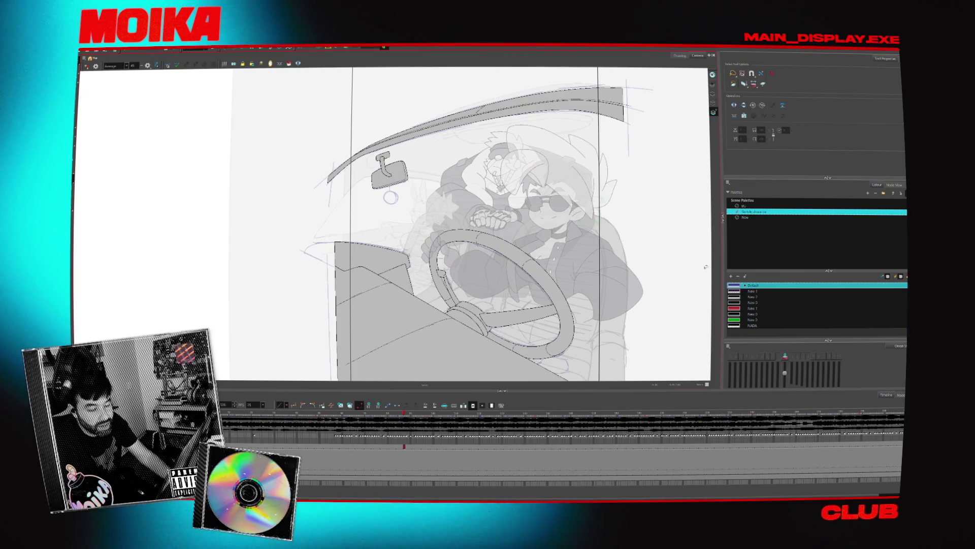
Select the stray sketch strokes and colour them NADA so they disappear.
key(ctrl+a)
click(752, 325)
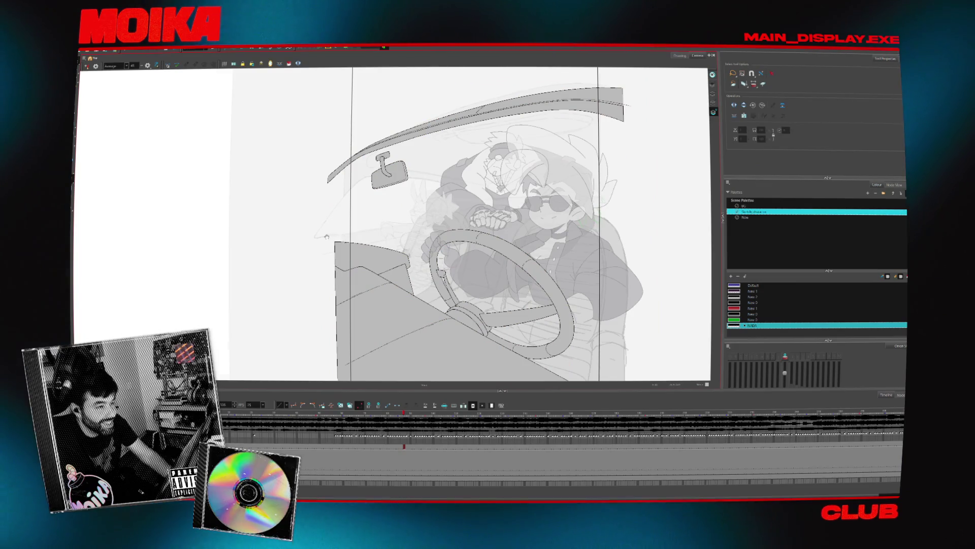
drag(329, 236, 312, 236)
Toggle the Light Table to show the characters solid, then bring up the Amazon browser window.
key(slash)
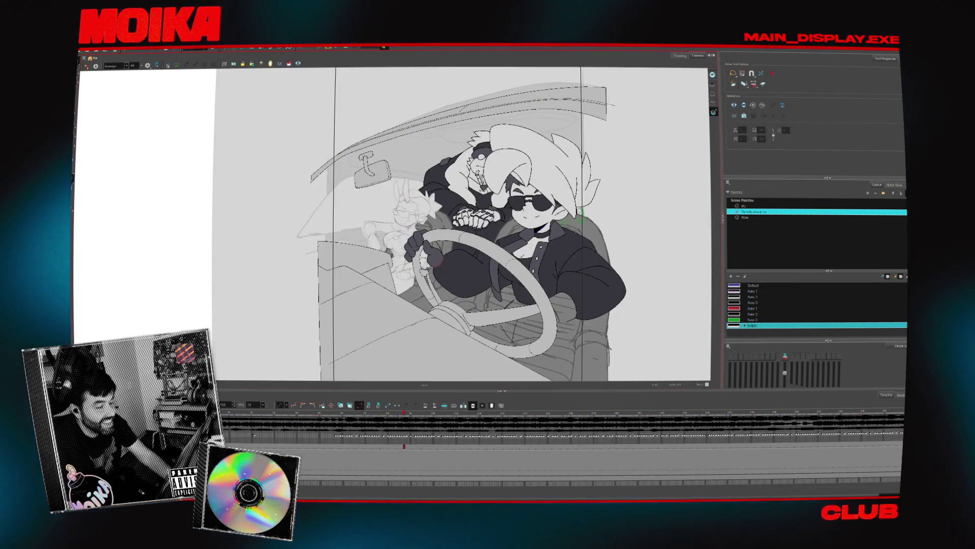
mouse_move(438, 122)
mouse_down()
mouse_move(423, 145)
mouse_move(419, 123)
mouse_up()
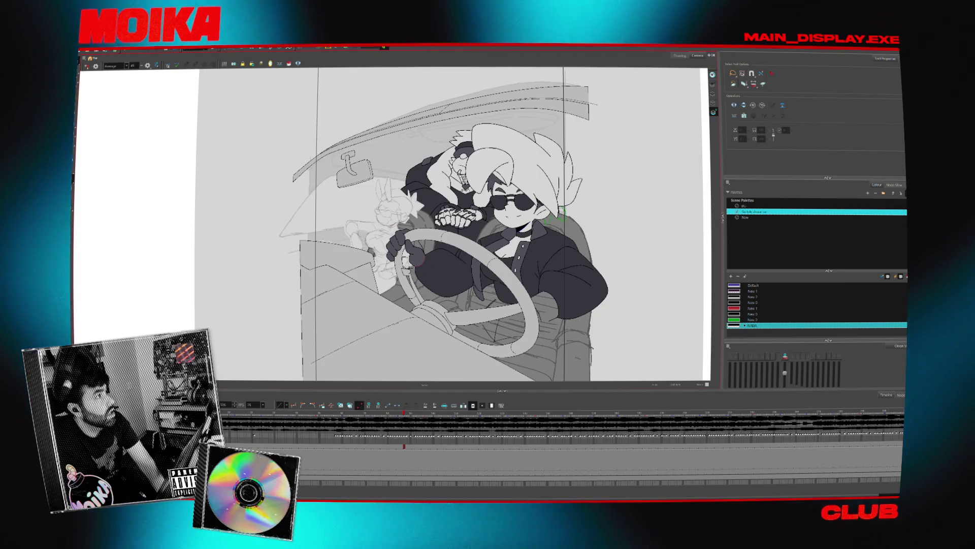
key(alt+Tab)
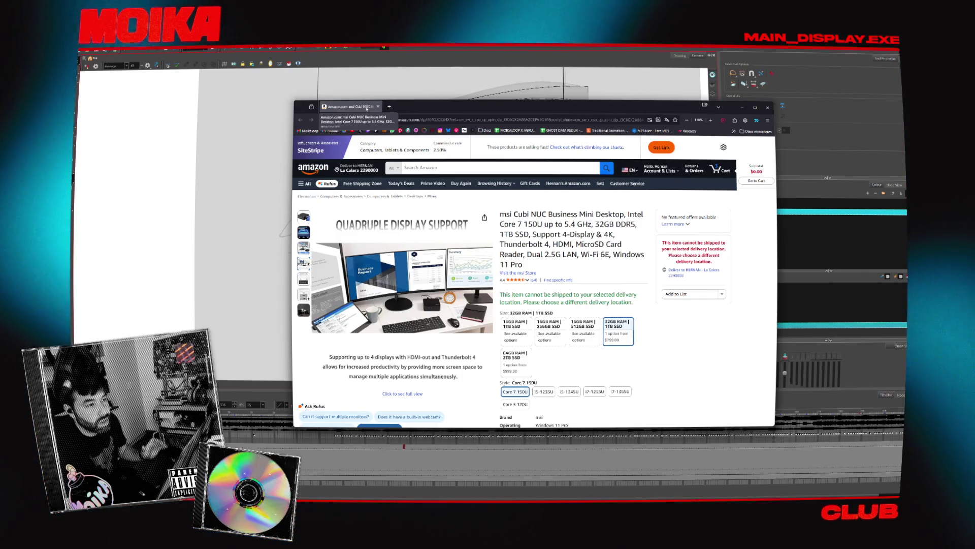
Leave the Amazon MSI Cubi NUC listing and return to the Harmony car drawing.
key(alt+Tab)
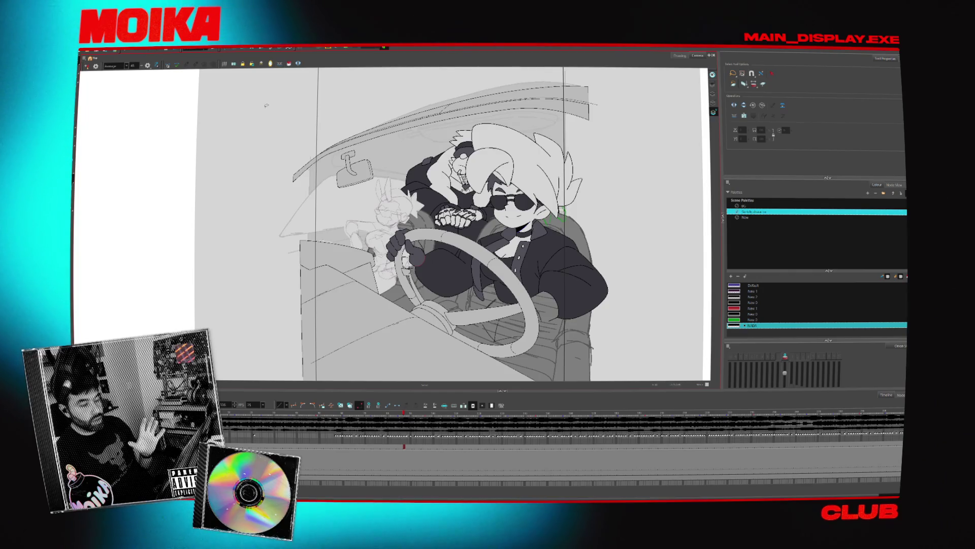
Jump to a later frame of the car scene, then play and stop the animation there.
key(period)
key(period)
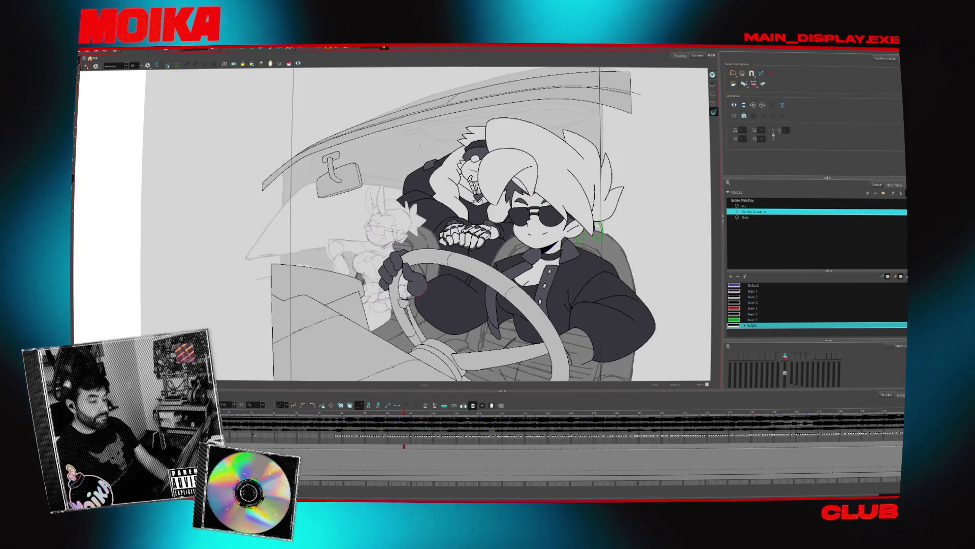
drag(417, 154, 401, 145)
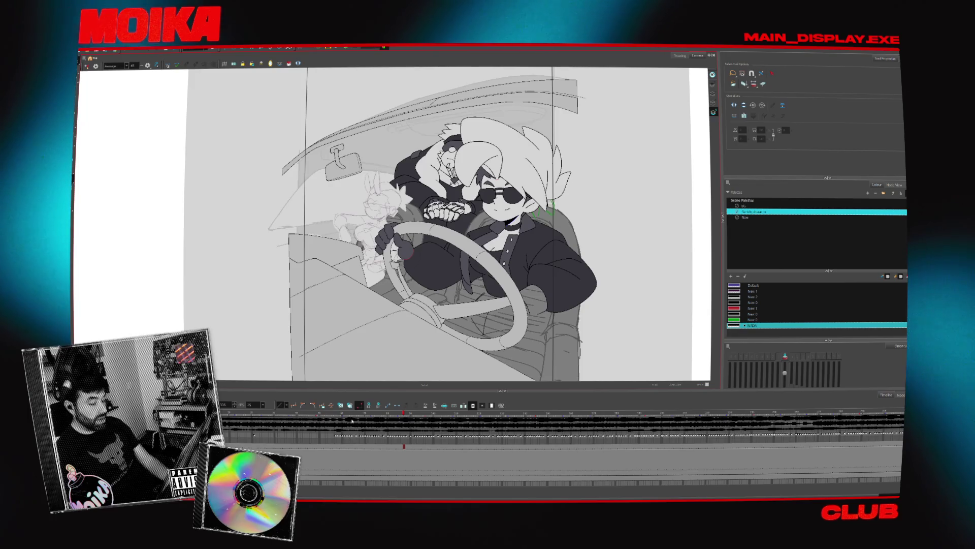
click(438, 410)
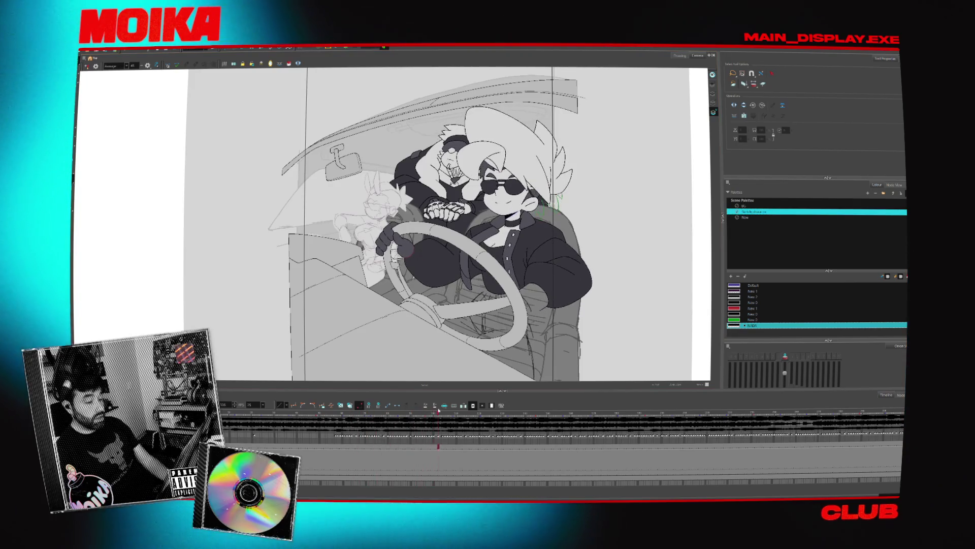
key(period)
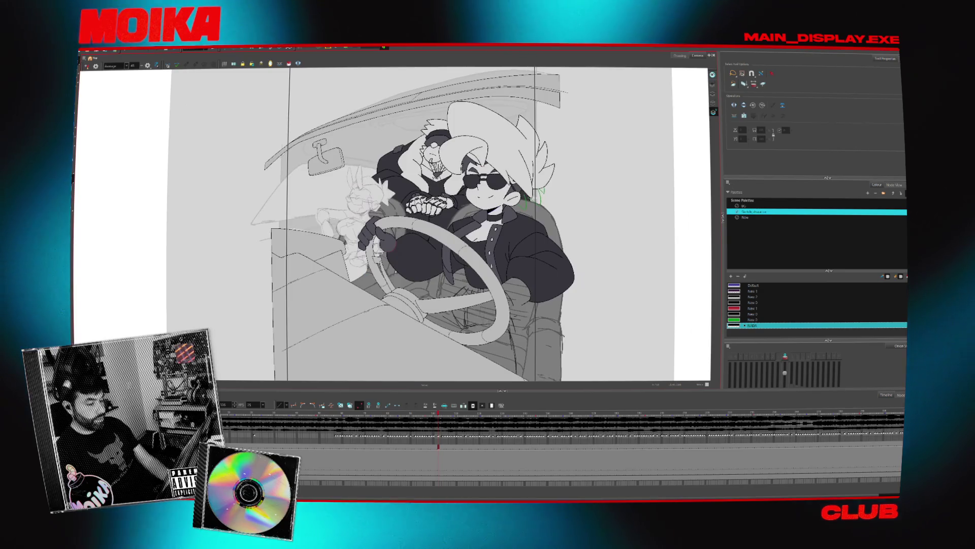
key(Return)
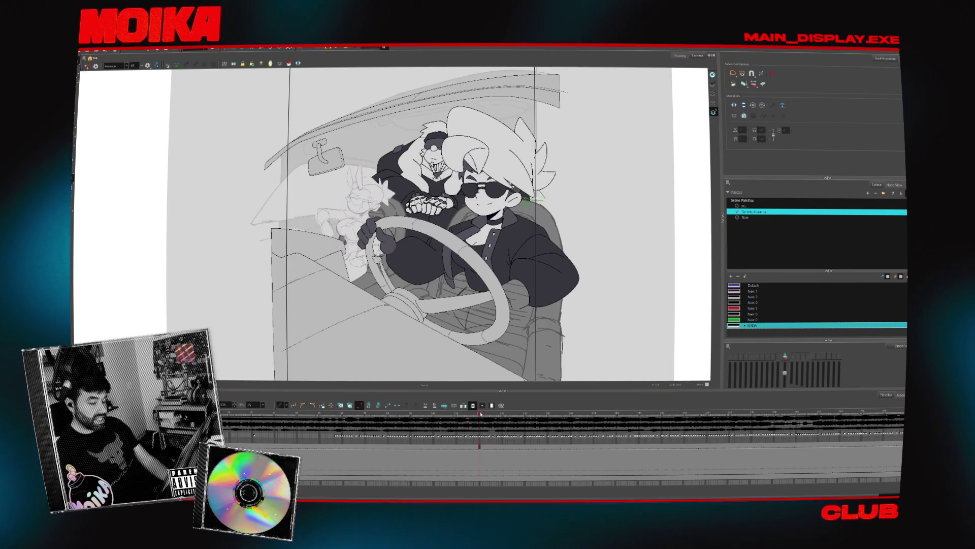
key(Return)
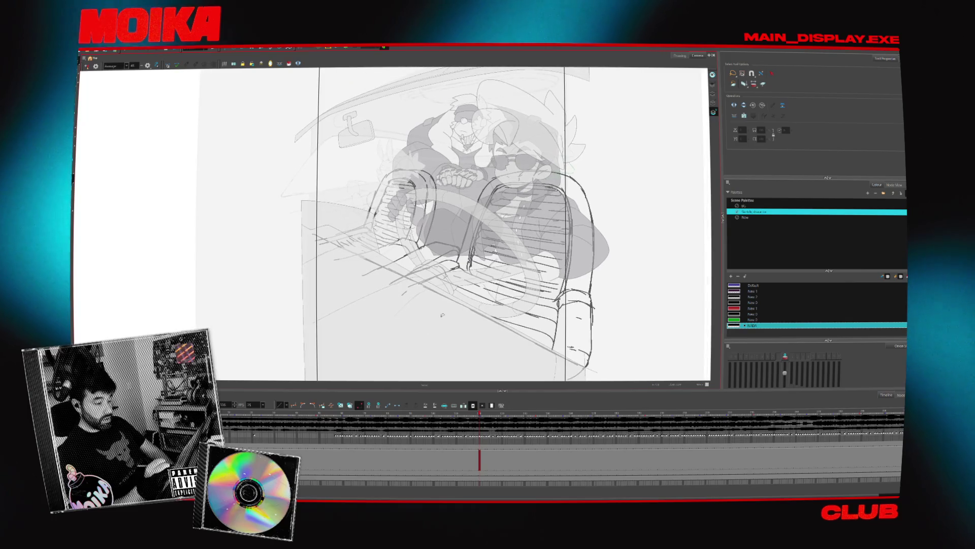
Recolour all the seat line strokes to Default and switch to the New palette's colours.
key(ctrl+a)
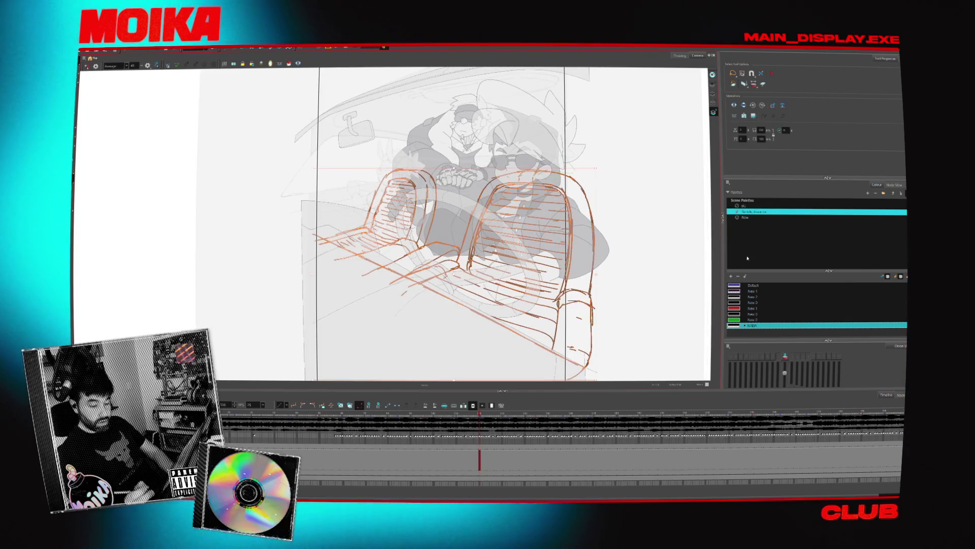
click(739, 285)
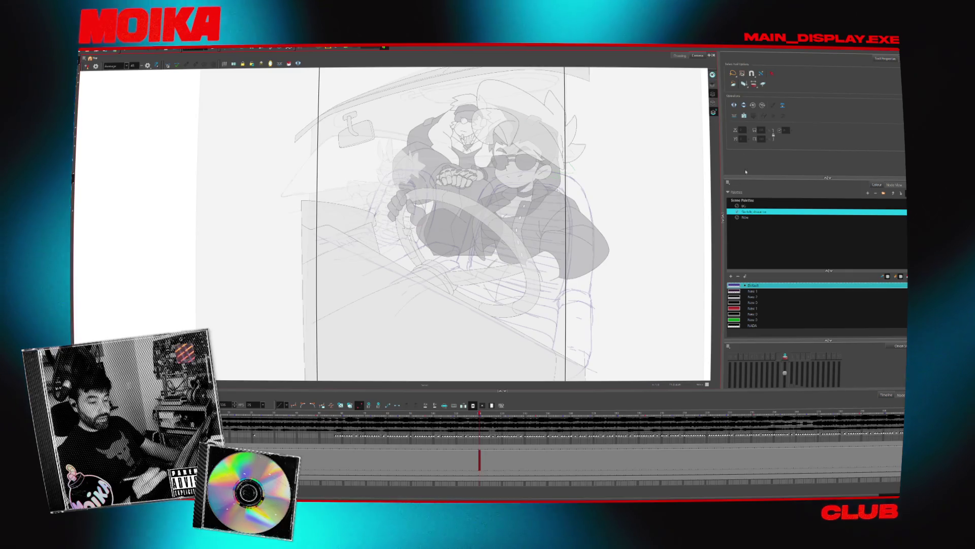
click(745, 217)
key(alt+z)
click(573, 193)
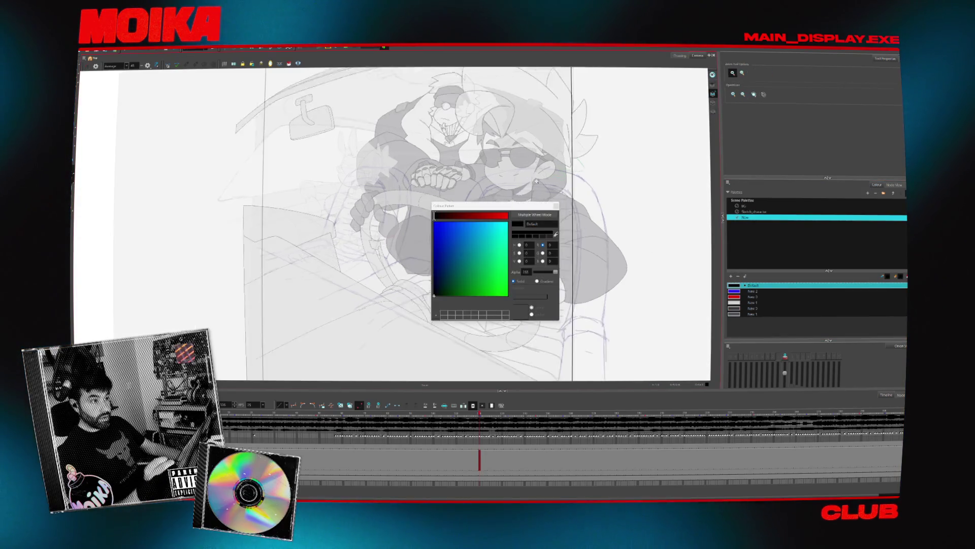
Undo a test brush stroke, rotate and pan the view, and hide the character layers.
key(alt+b)
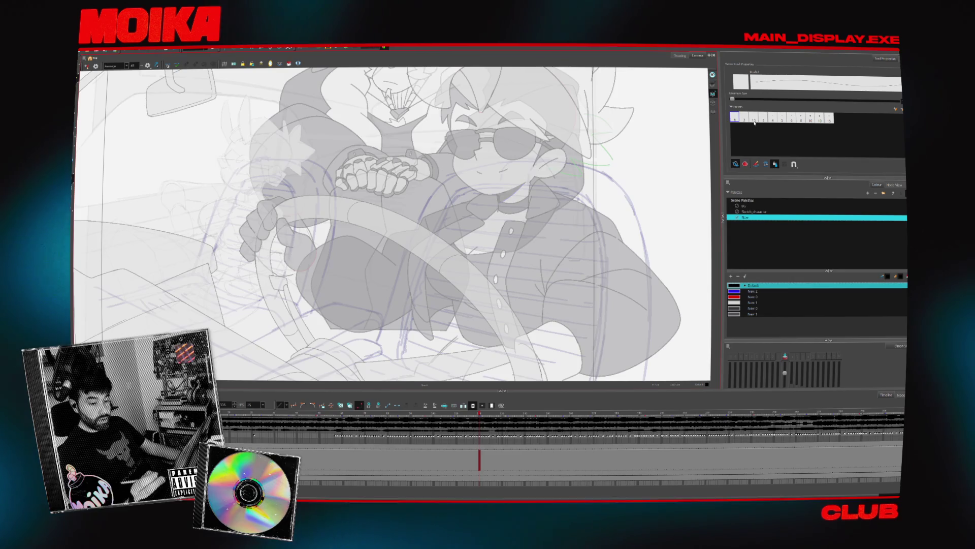
drag(438, 160, 413, 226)
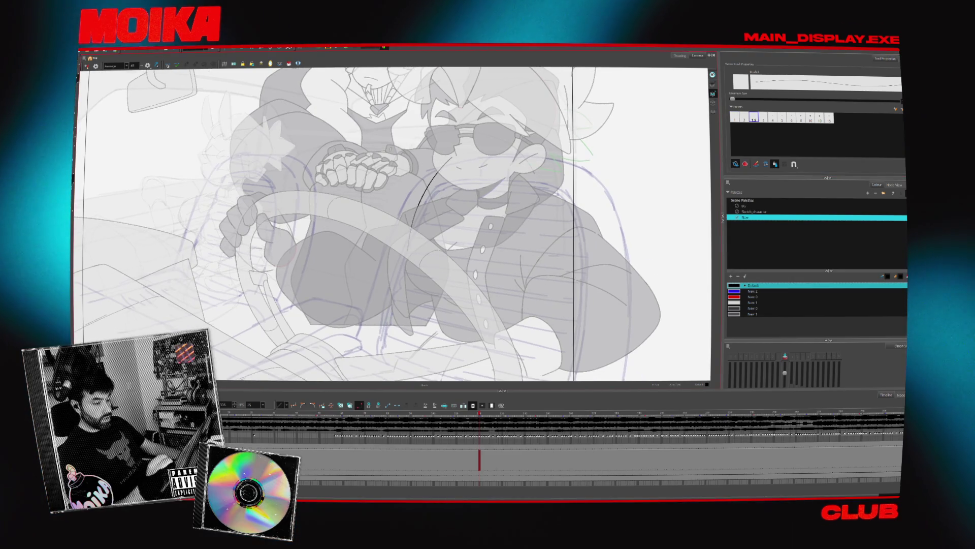
key(ctrl+z)
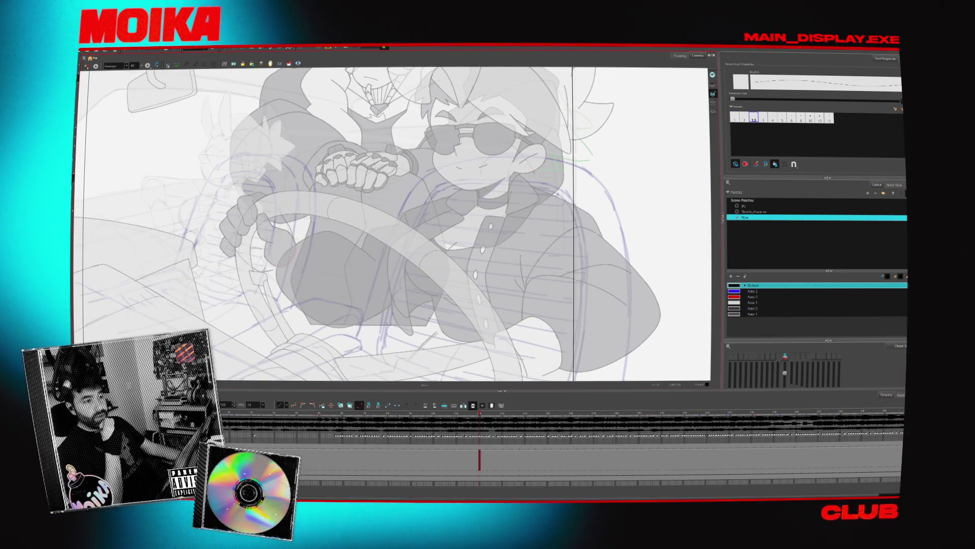
key(v)
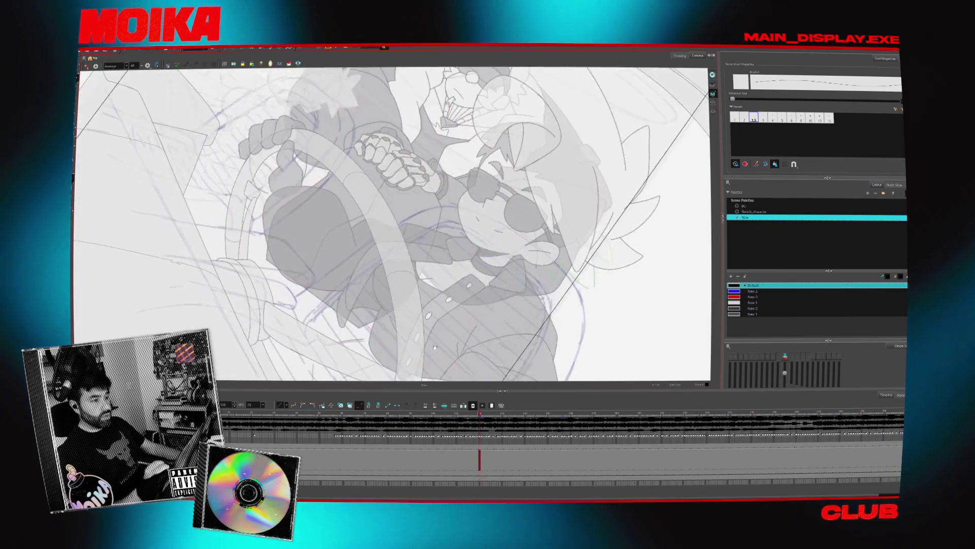
drag(277, 349, 280, 373)
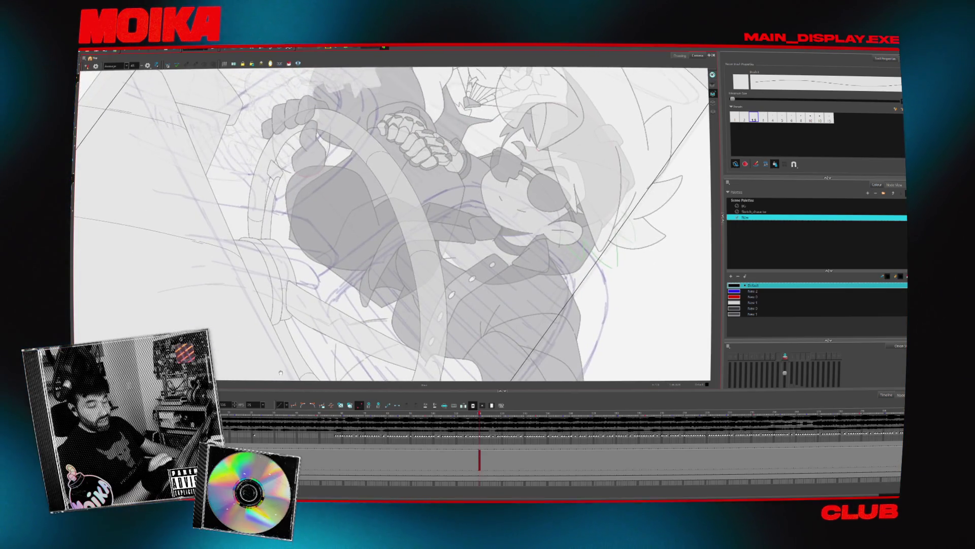
key(shift+l)
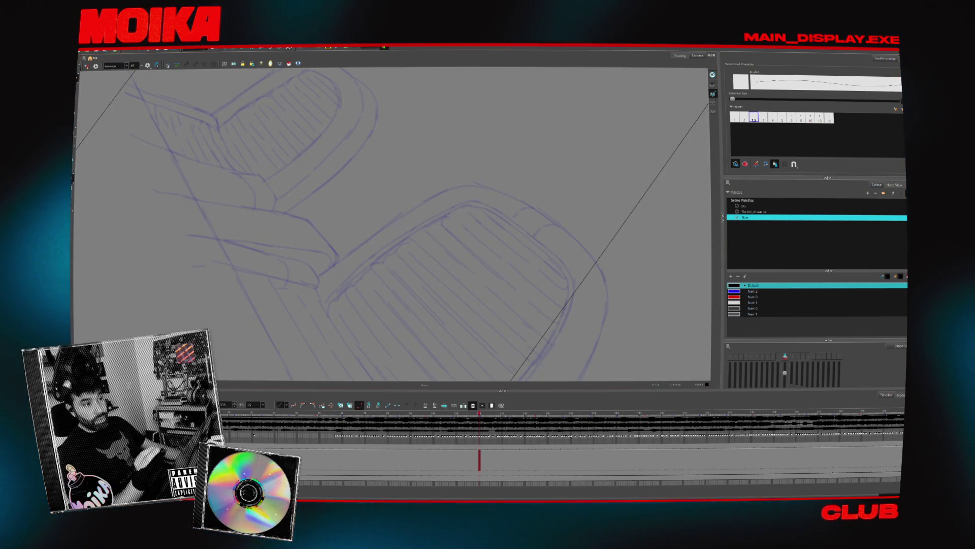
drag(377, 239, 356, 249)
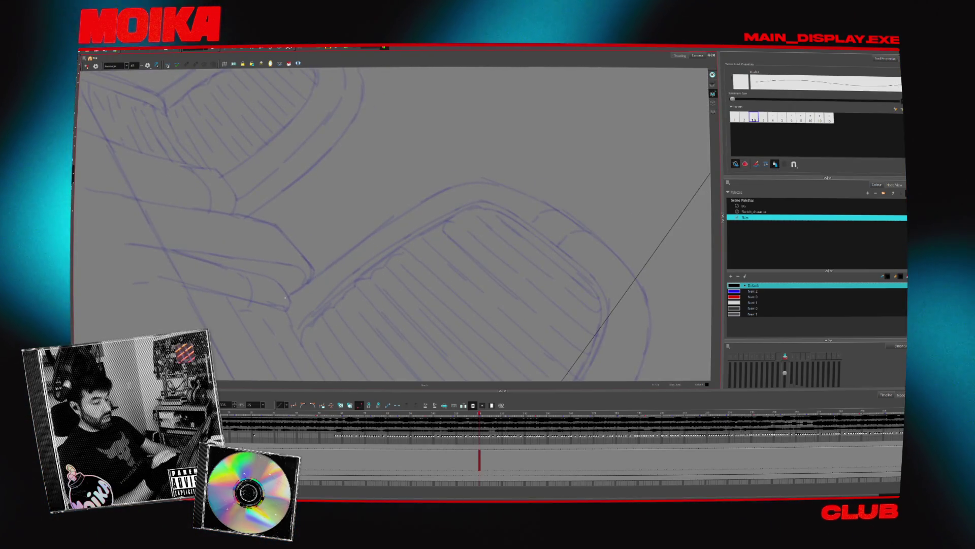
drag(285, 300, 386, 221)
key(ctrl+z)
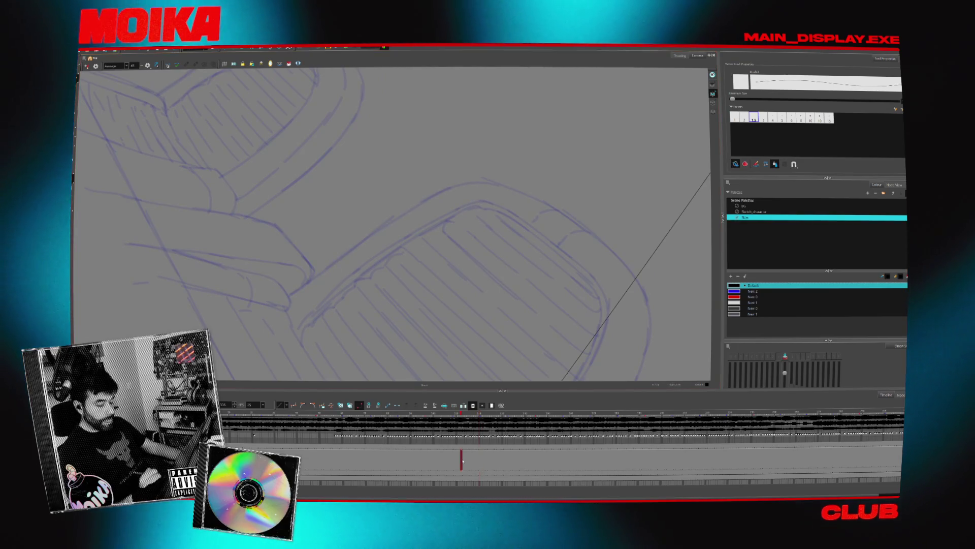
scroll(600, 467, down, 1)
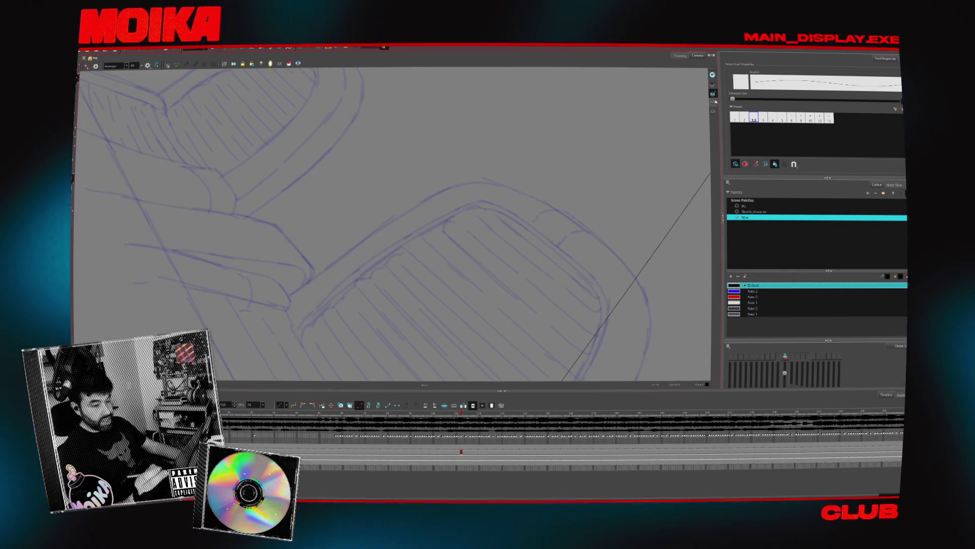
mouse_move(288, 294)
mouse_down()
mouse_move(447, 185)
mouse_move(512, 181)
mouse_up()
Rotate the view around the chair back and nudge the upper curved ink stroke down slightly.
key(shift+x)
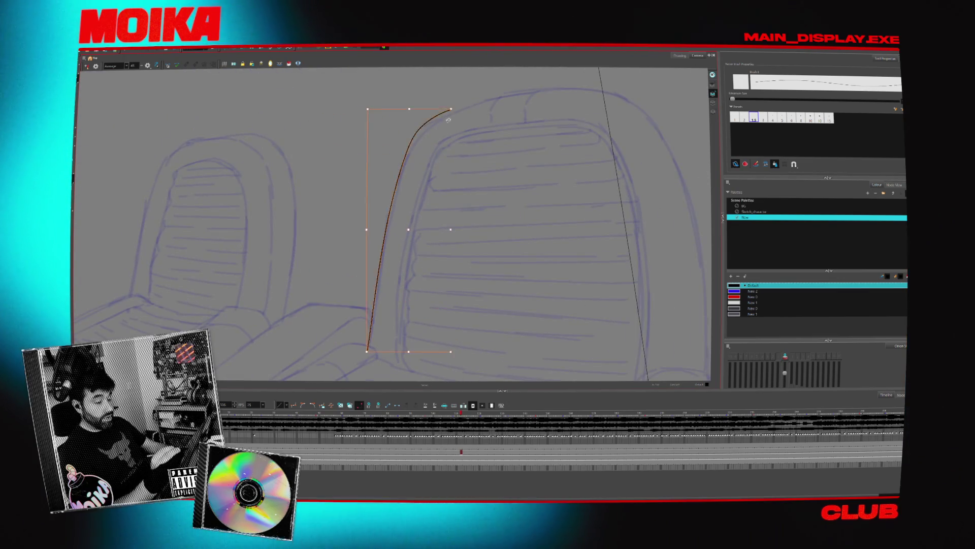
key(Escape)
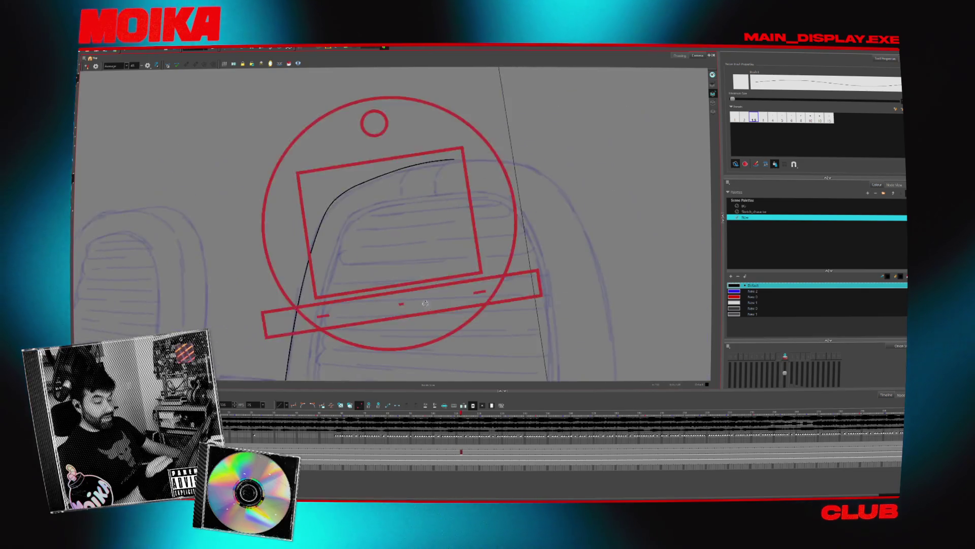
drag(422, 228, 352, 204)
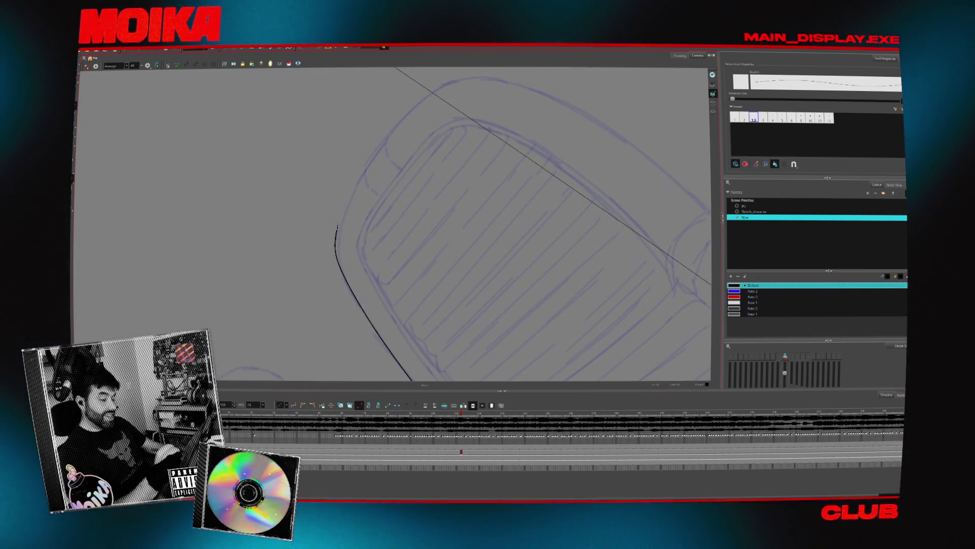
click(338, 191)
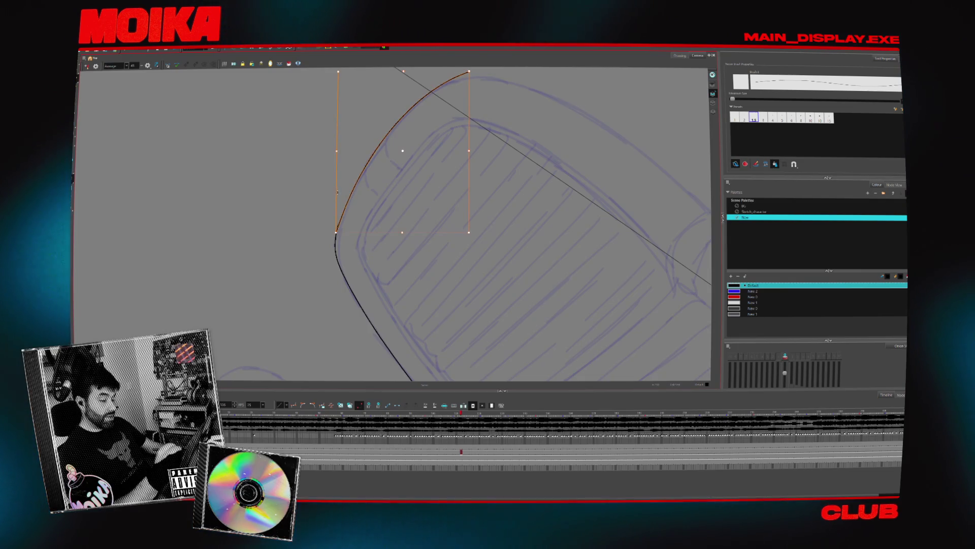
key(Escape)
mouse_move(356, 253)
ctrl+alt+mouse_down()
mouse_move(319, 317)
mouse_move(400, 316)
mouse_move(498, 184)
ctrl+alt+mouse_up()
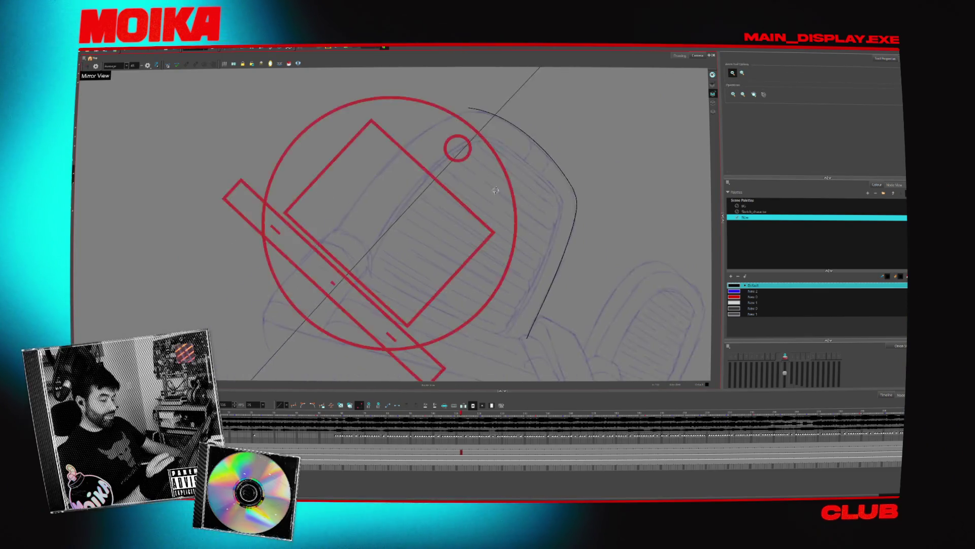
ctrl+alt+drag(350, 214, 365, 193)
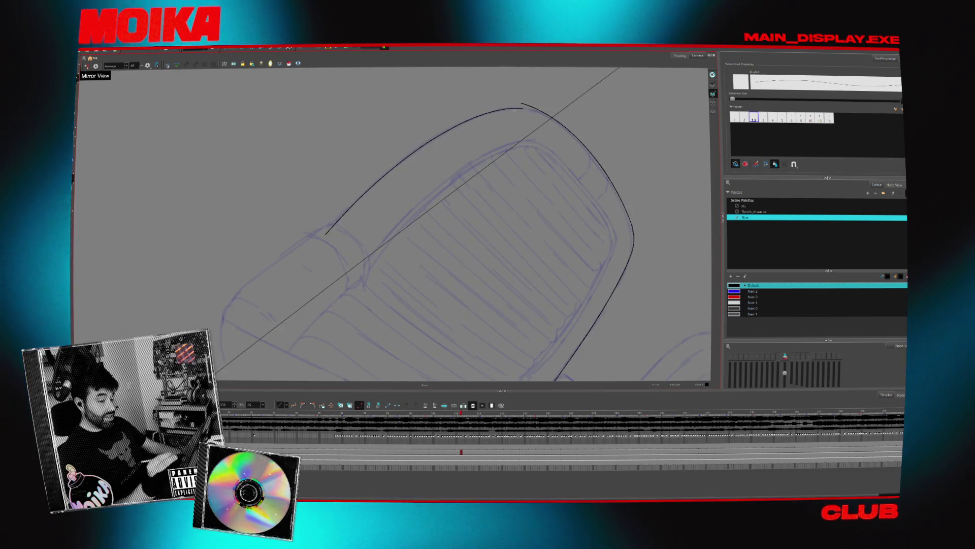
key(shift+x)
scroll(388, 120, up, 3)
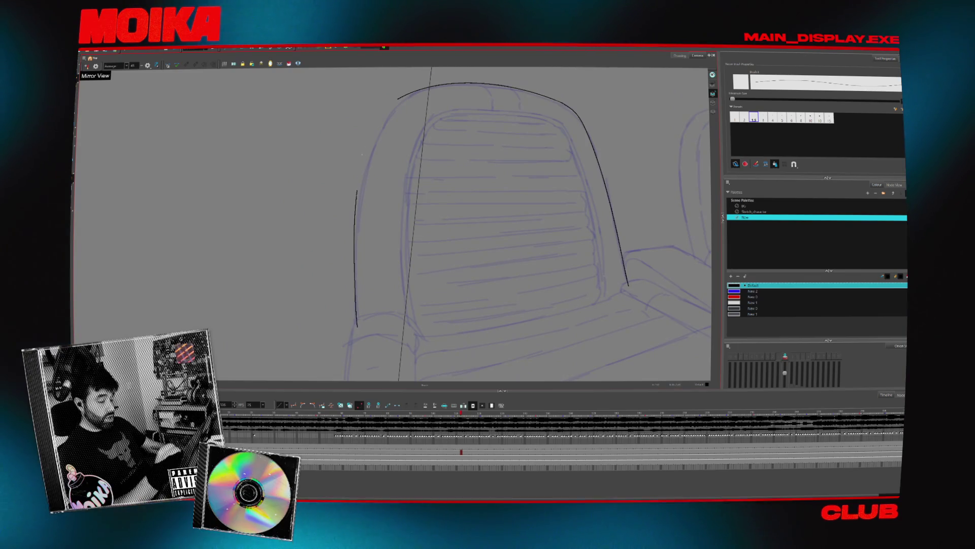
drag(404, 92, 404, 96)
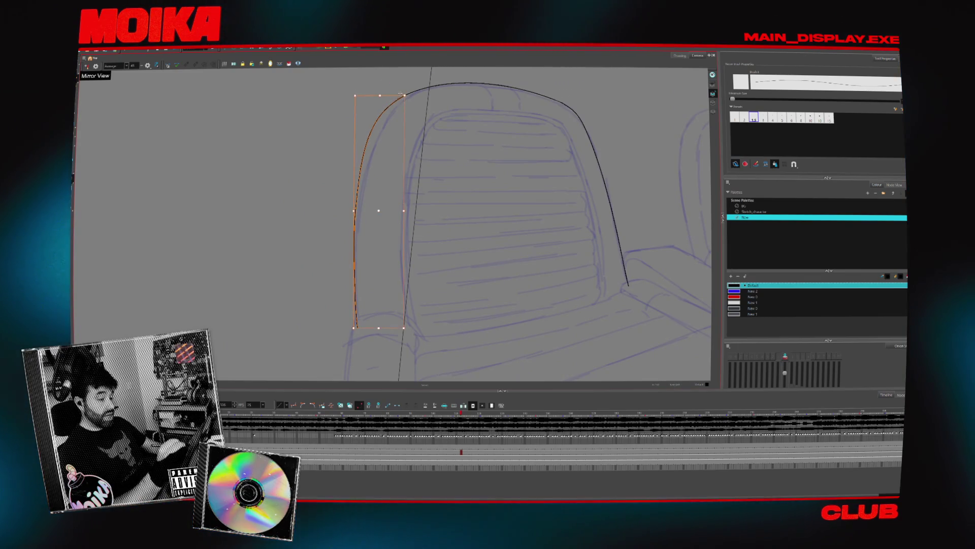
key(Escape)
Zoom around the chair's top-left corner and remove the stray diagonal seat stroke.
key(alt+b)
scroll(369, 119, up, 2)
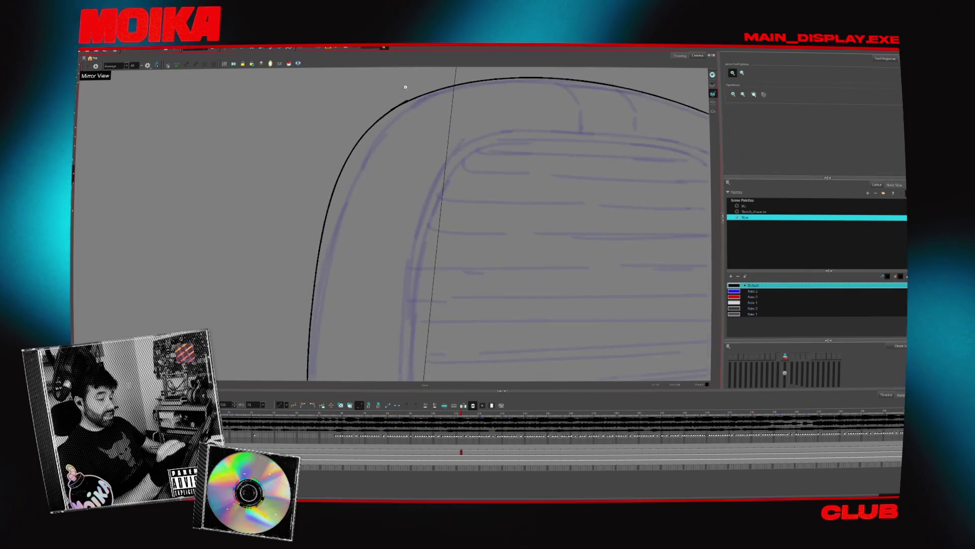
key(alt+slash)
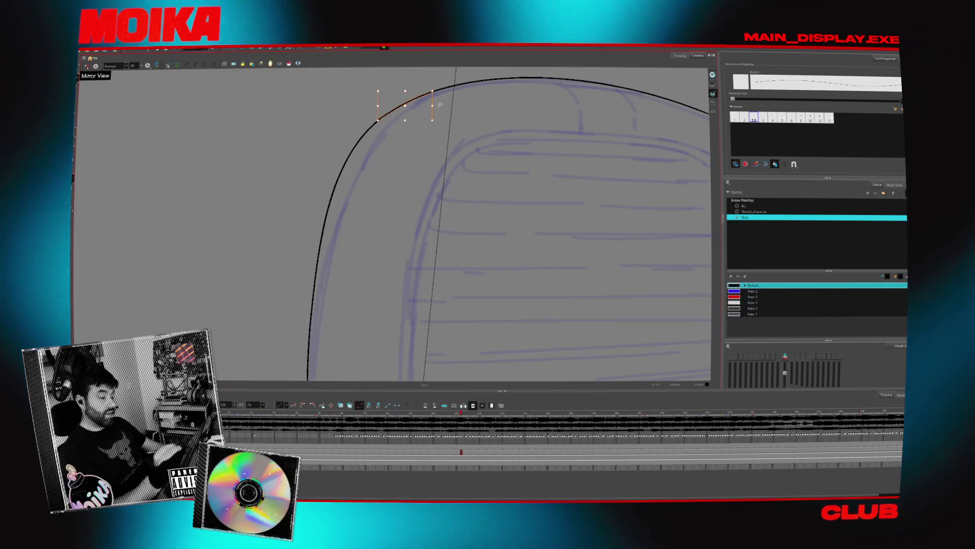
key(alt+z)
scroll(448, 136, down, 1)
scroll(449, 136, down, 3)
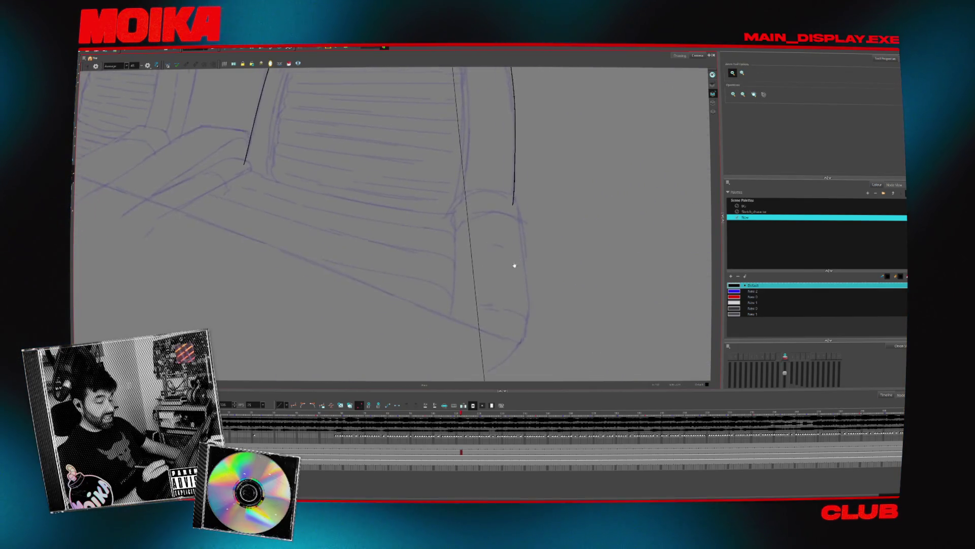
scroll(520, 261, up, 3)
key(alt+slash)
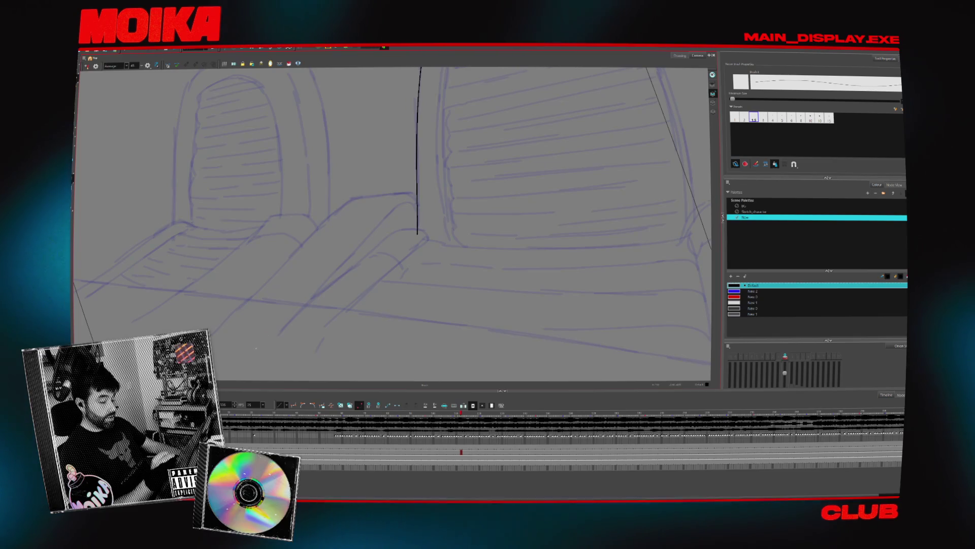
drag(370, 253, 296, 313)
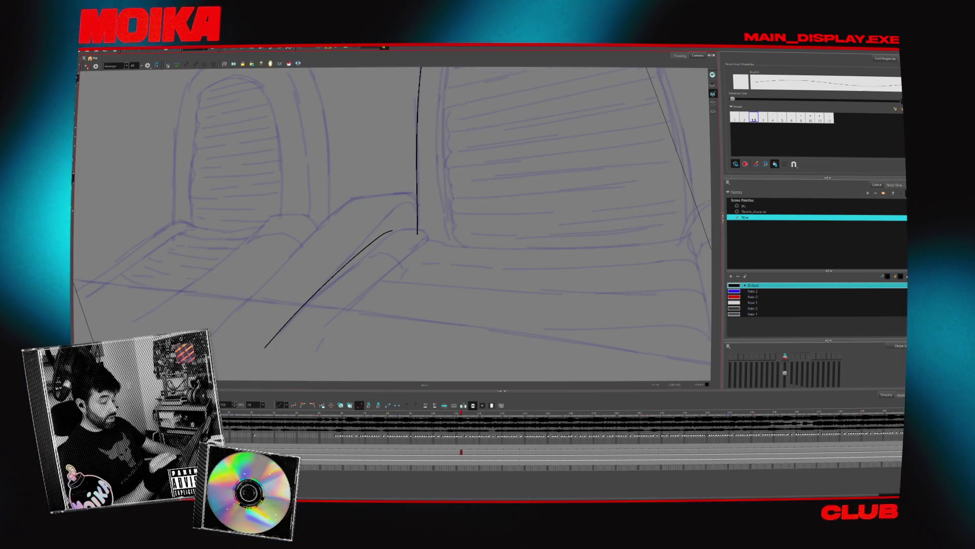
key(ctrl+z)
Ink black lines along the armrest edges and the left chair's lower seat edge.
mouse_move(270, 343)
mouse_down()
mouse_move(380, 239)
mouse_move(418, 232)
mouse_move(457, 264)
mouse_move(472, 290)
mouse_move(432, 307)
mouse_up()
scroll(471, 290, down, 3)
scroll(353, 192, up, 3)
key(alt+/)
drag(220, 292, 339, 247)
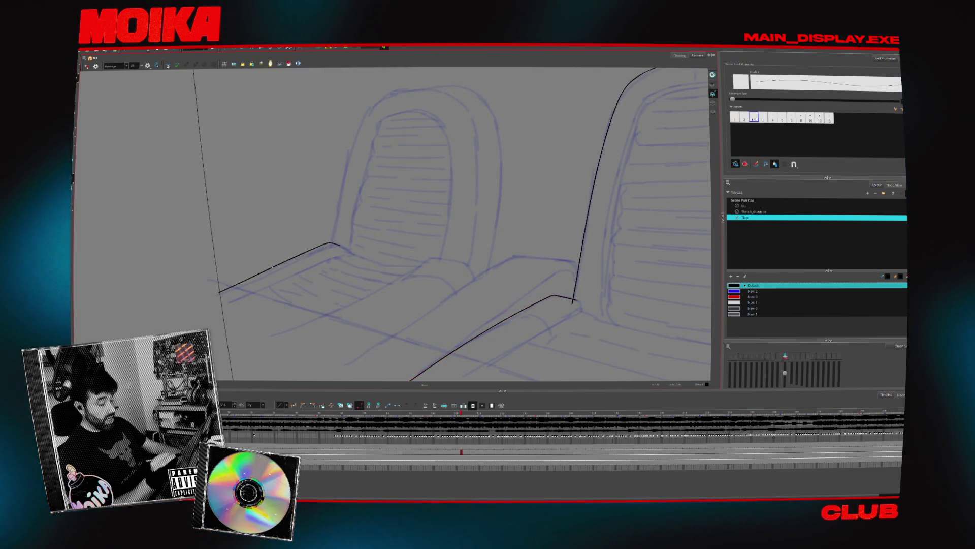
drag(219, 292, 346, 247)
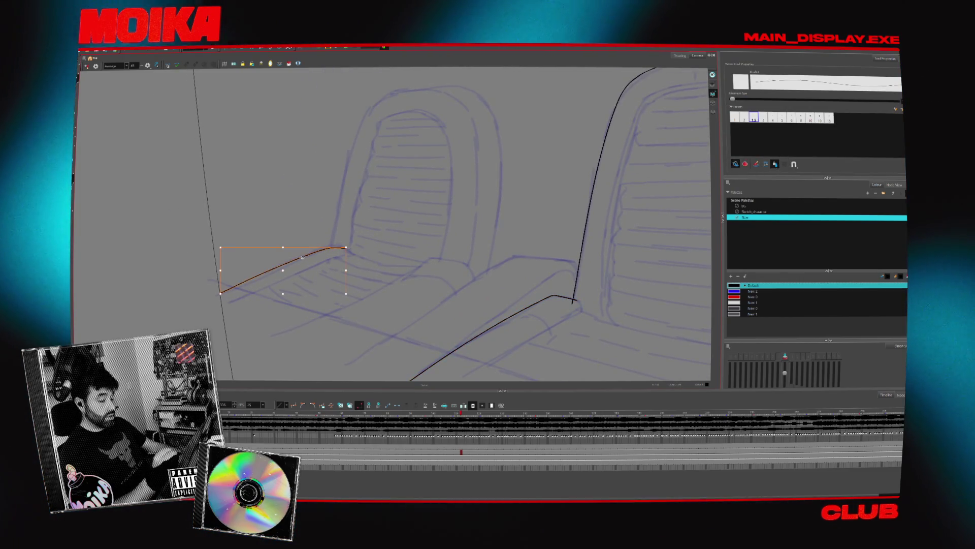